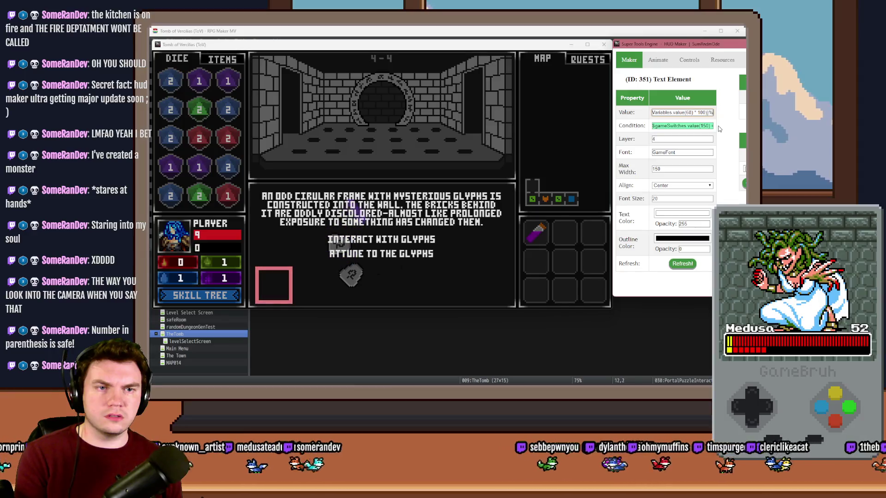
Move the HUD Maker panel aside, then close it and the playtest
drag(689, 47, 535, 40)
key(Tab)
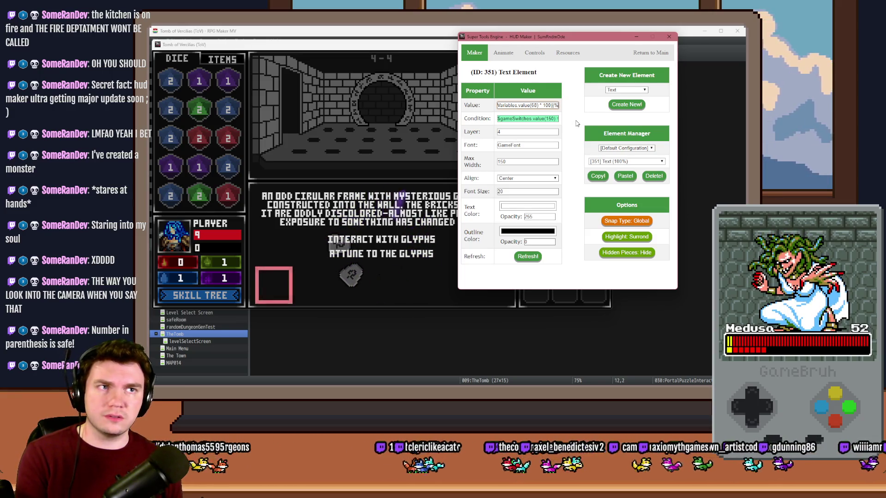
click(669, 36)
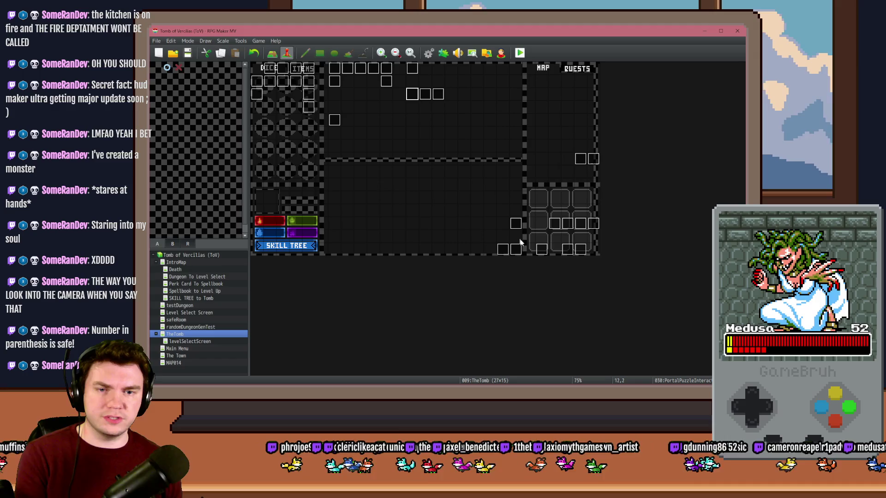
In PortalPuzzleInteractions, select the Spinning Glyphs command setting monsterHPMax to 3, then return to the game
double_click(413, 94)
scroll(478, 250, down, 10)
scroll(621, 201, down, 7)
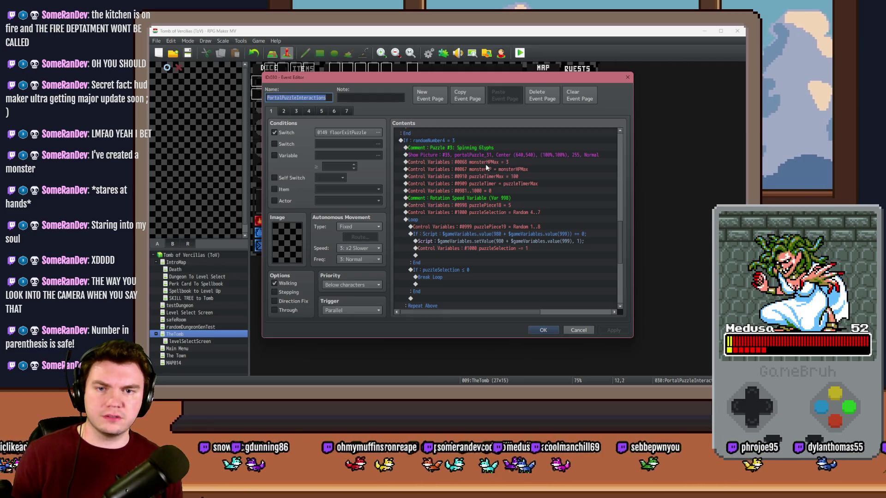
click(485, 162)
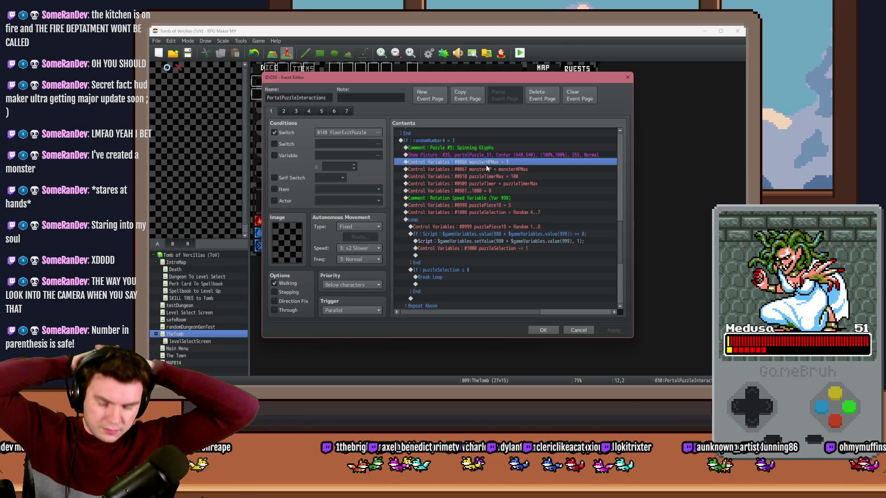
key(alt+Tab)
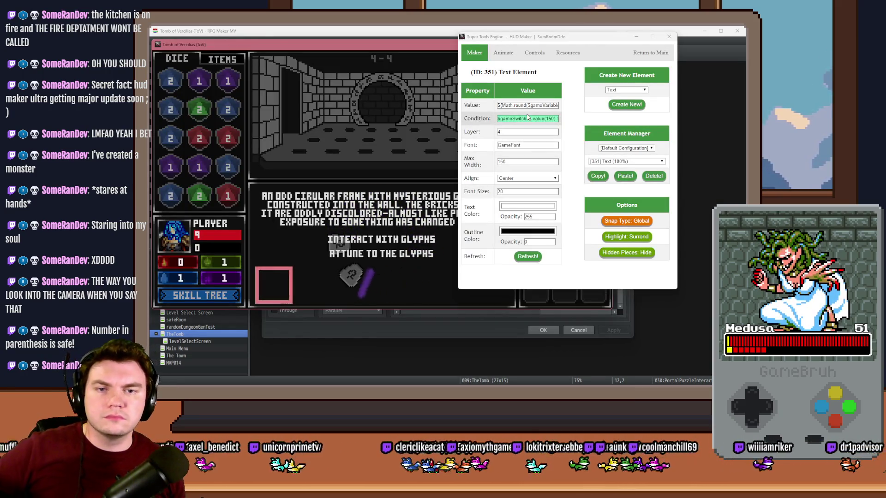
Read Text Element 351's value expression, then close HUD Maker, the playtest and the event
click(538, 106)
key(Right)
key(Right)
key(Right)
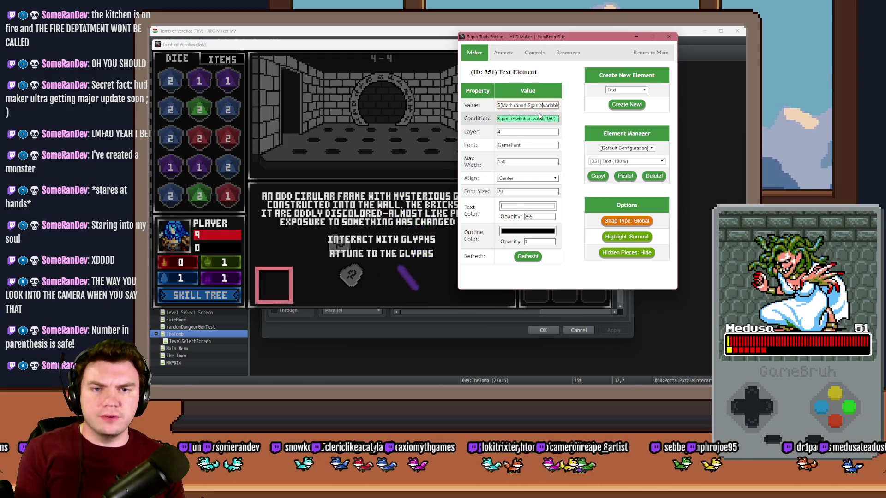
key(Right)
key(Right)
key(Right)
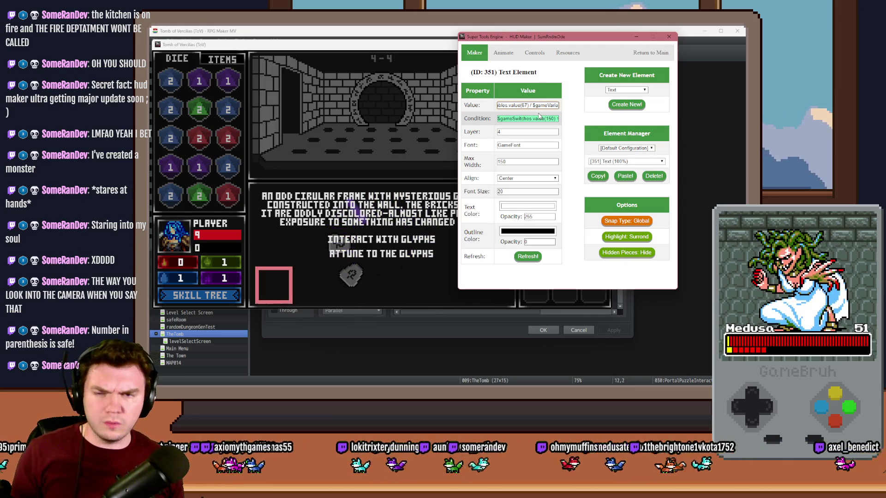
click(669, 37)
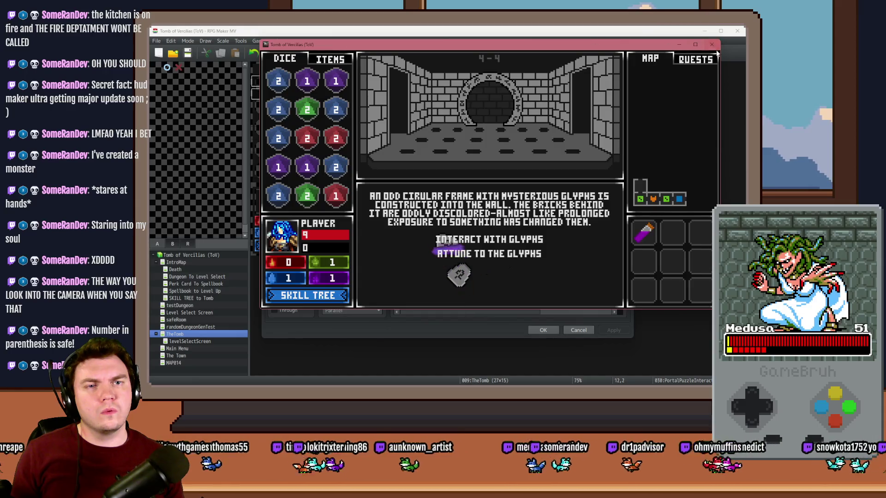
click(541, 330)
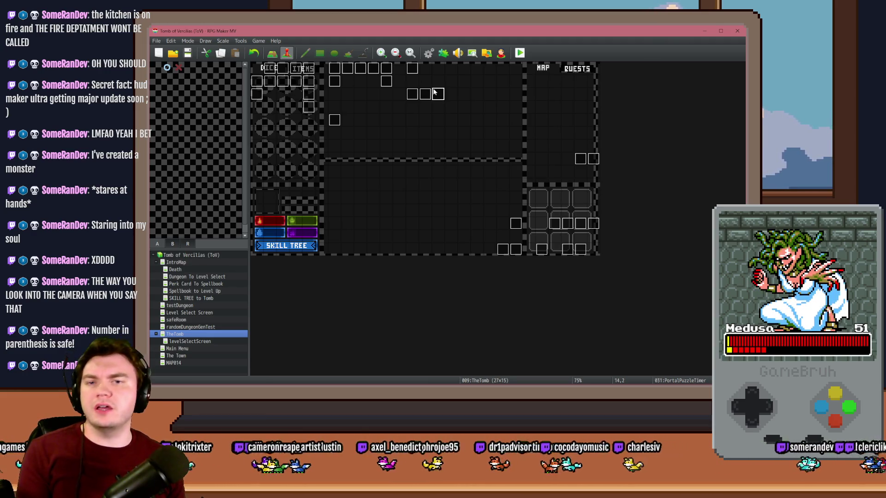
Change the PortalPuzzleTimer event's trigger from Parallel and confirm the event
double_click(434, 92)
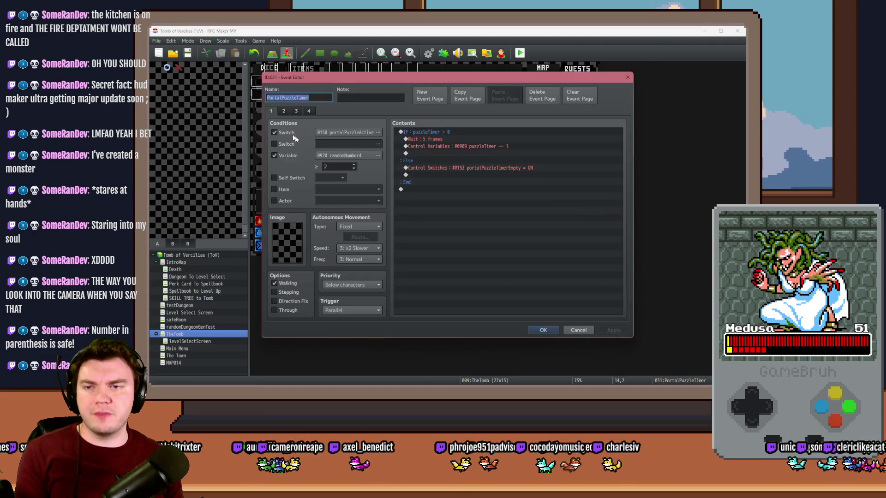
click(340, 314)
click(343, 322)
click(543, 331)
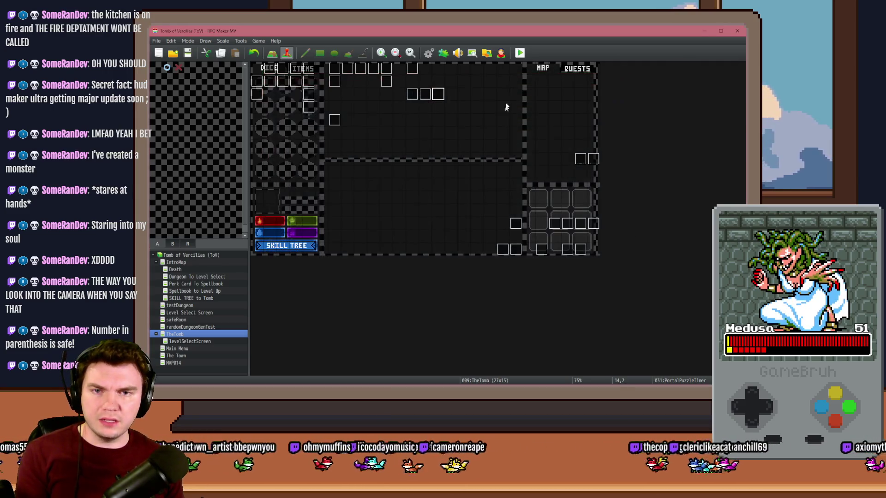
Start a playtest and choose the Axel's Daggers of Damage perk card
click(520, 55)
click(420, 221)
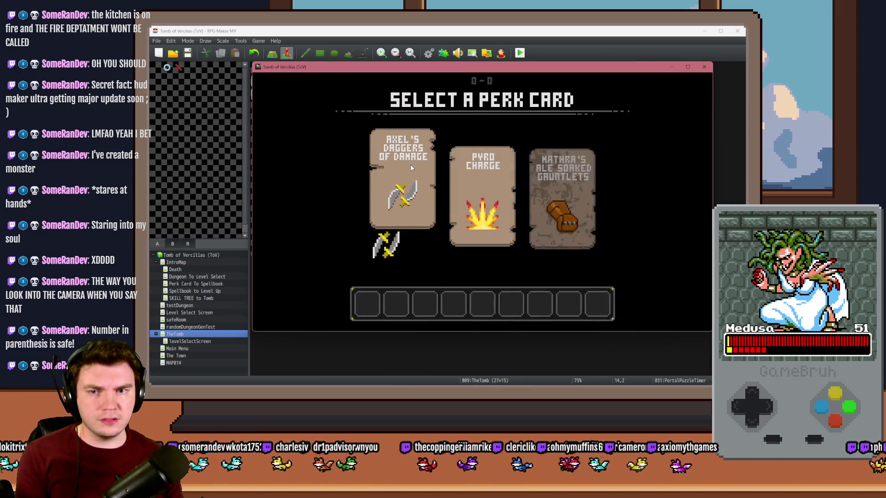
click(411, 165)
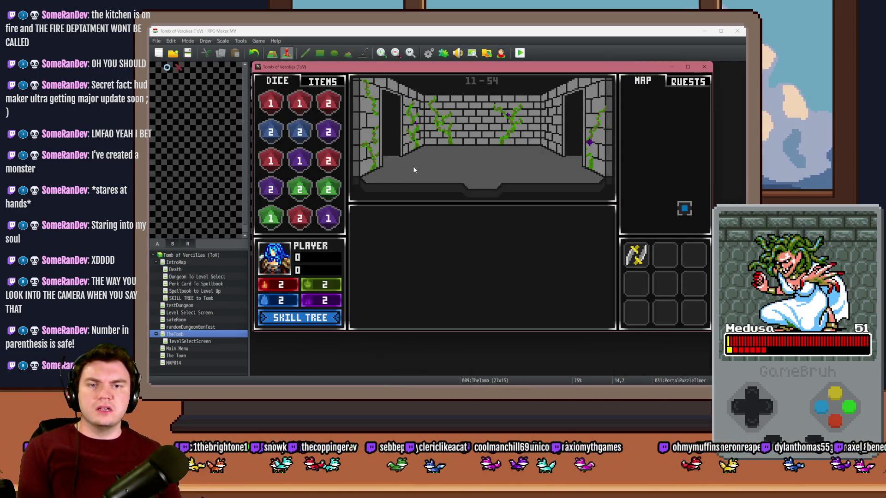
Walk up the corridor to the glyph wall and interact with the glyphs
key(Up)
key(Up)
key(Up)
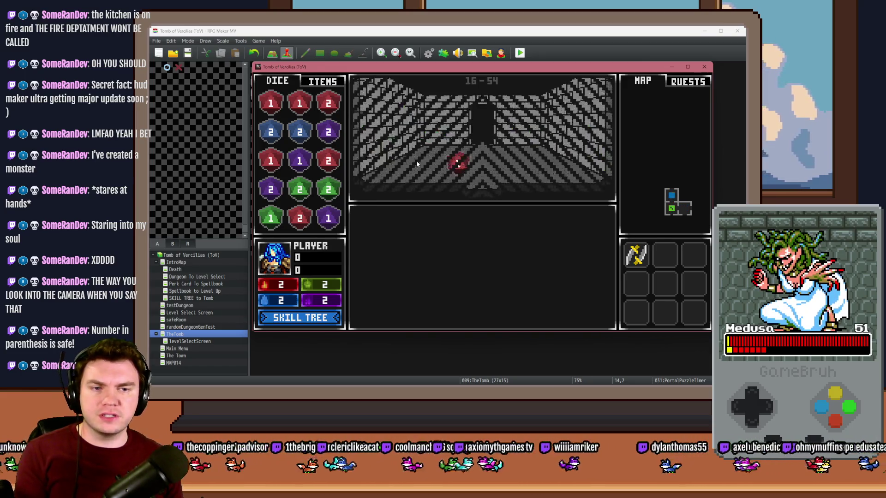
key(Up)
key(Up)
key(Up)
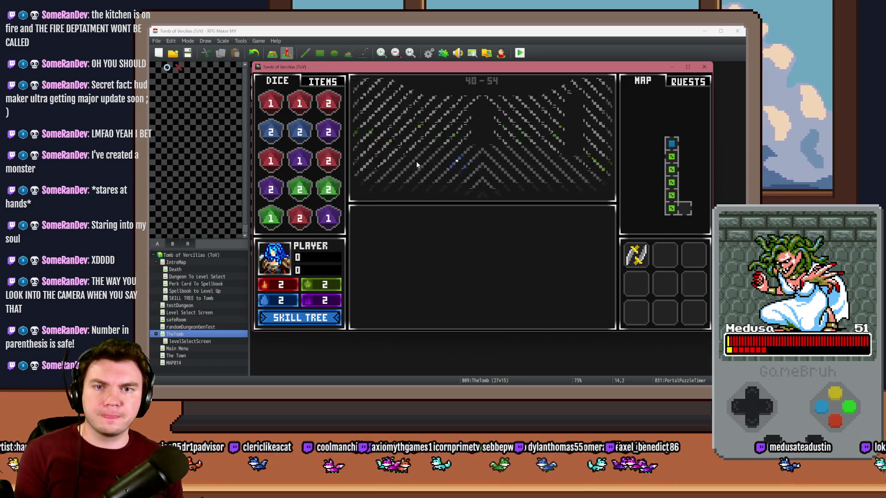
key(Up)
key(Right)
key(Right)
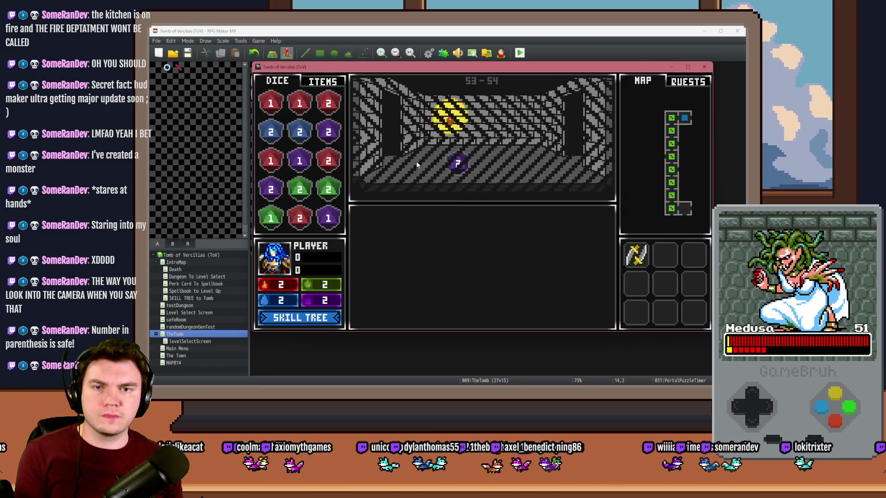
click(501, 261)
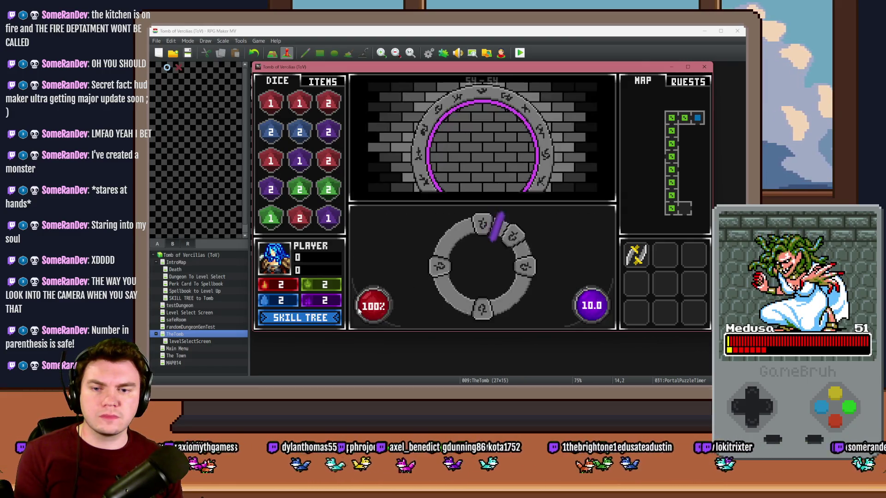
key(F9)
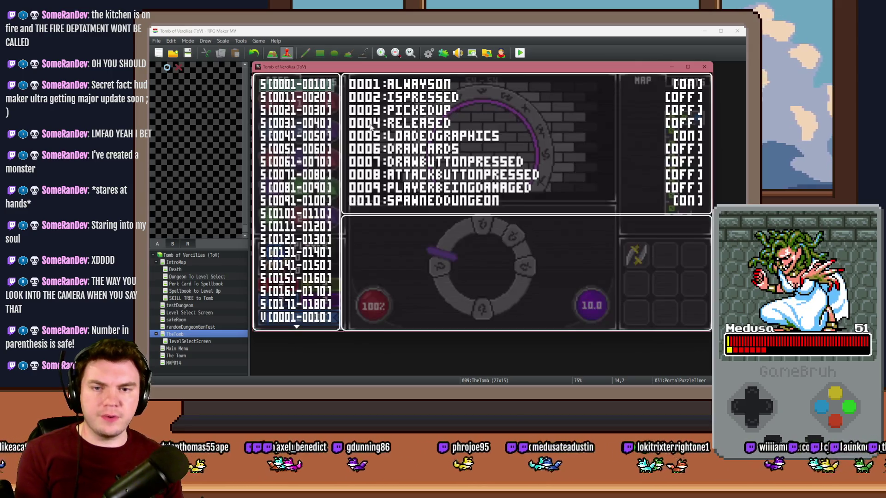
In the debug menu's V[0061-0070] range, lower 0067 MONSTERHP from 3 to 2 and close it
scroll(308, 307, down, 6)
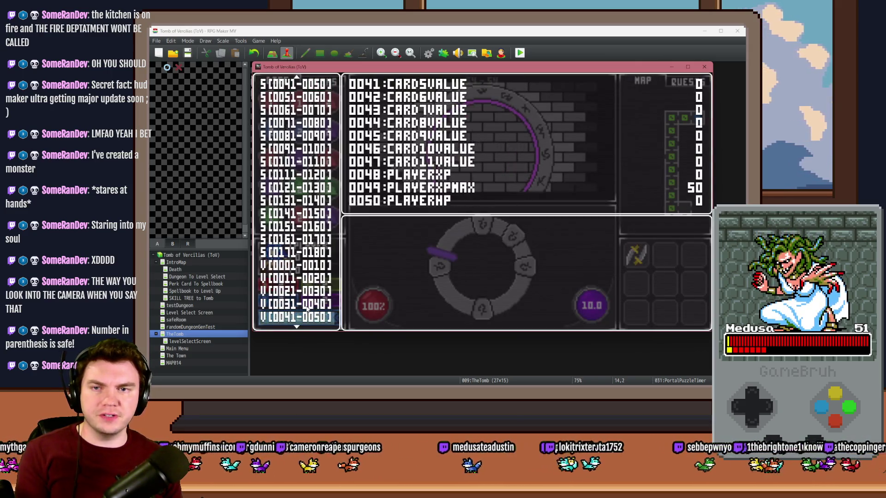
key(Down)
key(Up)
key(Return)
key(Down)
key(Down)
key(Down)
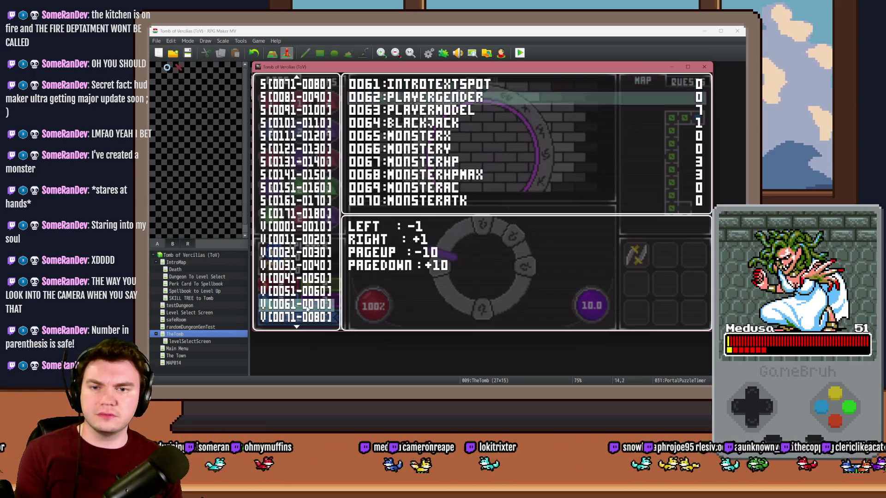
key(Down)
key(Down)
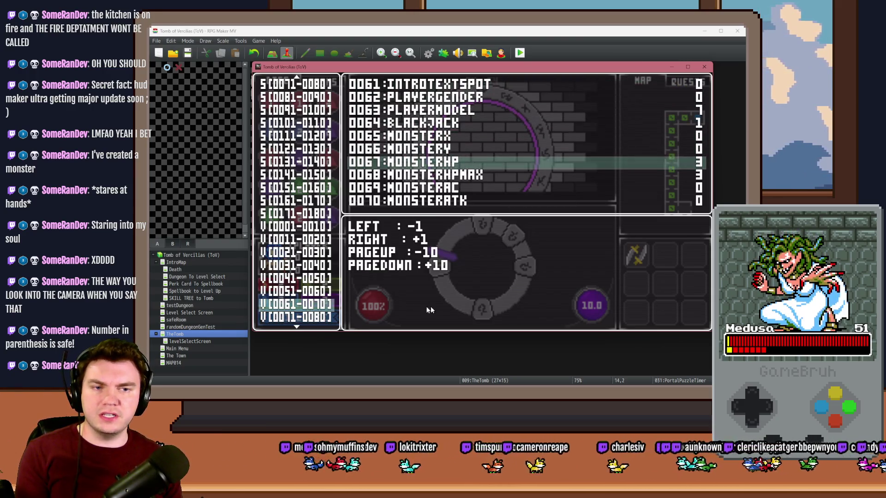
key(Left)
key(Escape)
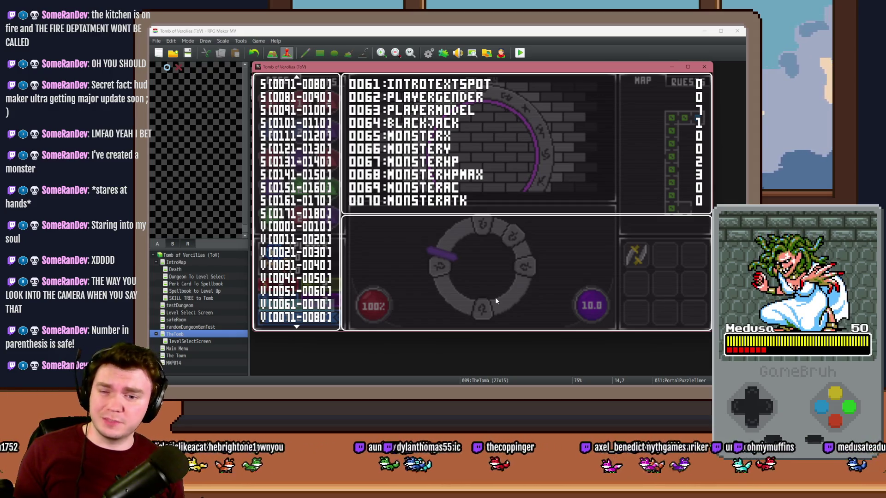
key(Escape)
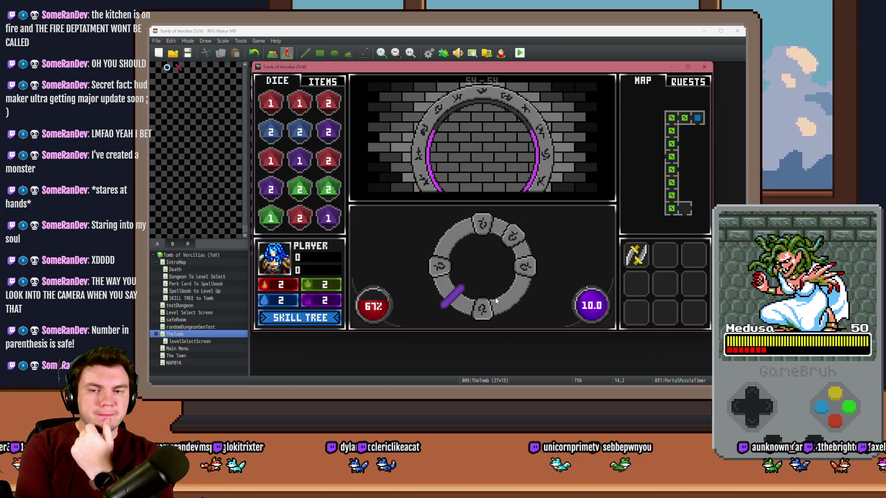
Attune the left and right glyphs as the marker passes, lighting them purple
key(z)
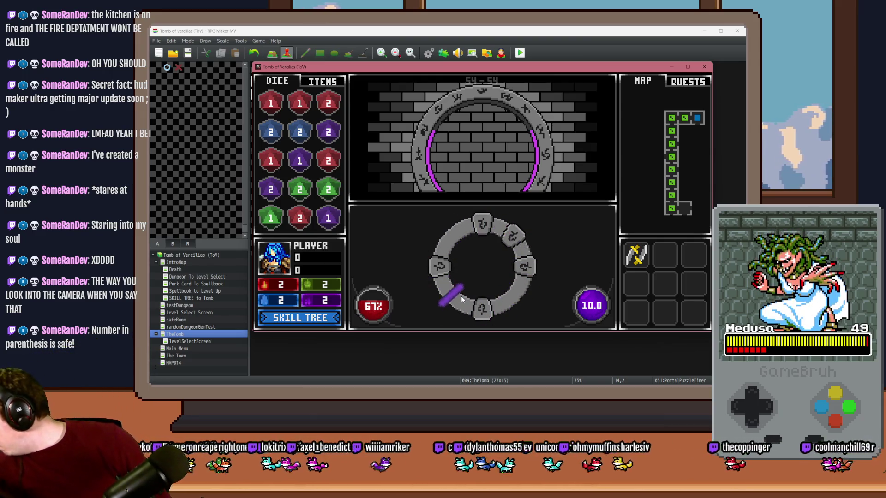
click(501, 285)
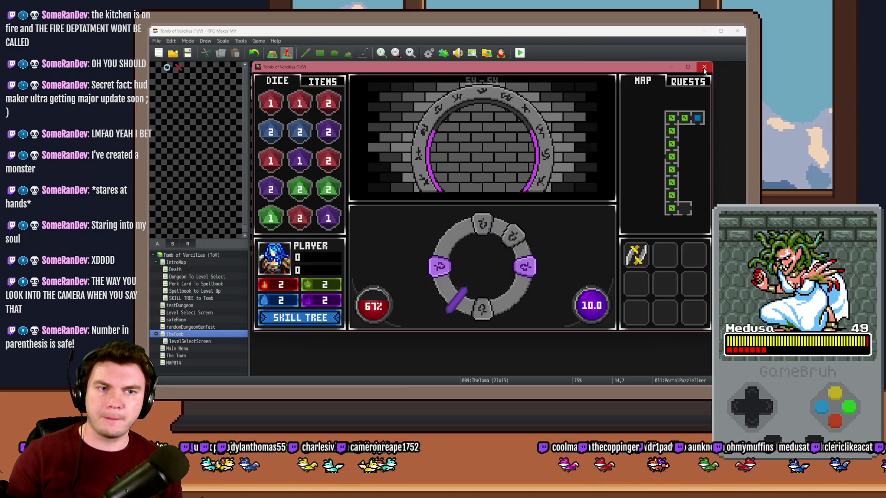
Close the playtest and open page 4 of PortalPuzzleInteractions with the Spinning Glyphs puzzle
key(alt+F4)
double_click(414, 91)
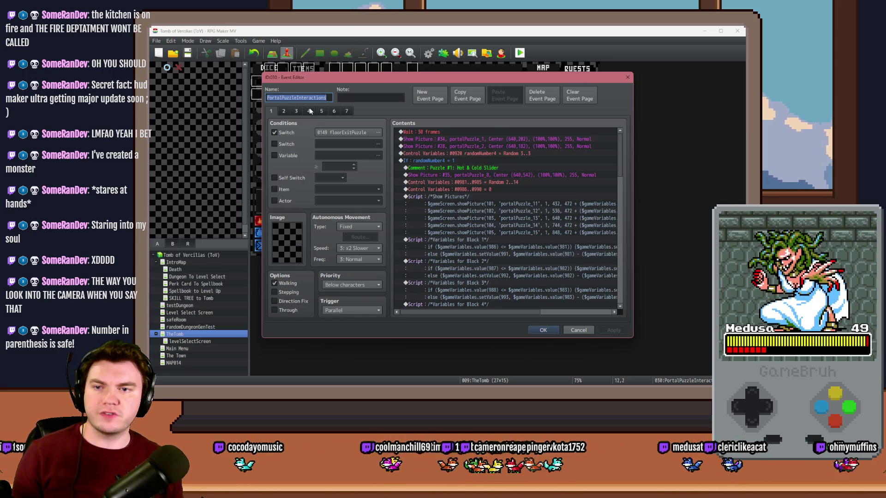
click(309, 111)
mouse_move(620, 147)
mouse_down()
mouse_move(624, 229)
mouse_move(623, 203)
mouse_up()
Under the MISSED! branch, add Control Variables subtracting constant 1 from 0067 monsterHP
click(480, 188)
double_click(477, 195)
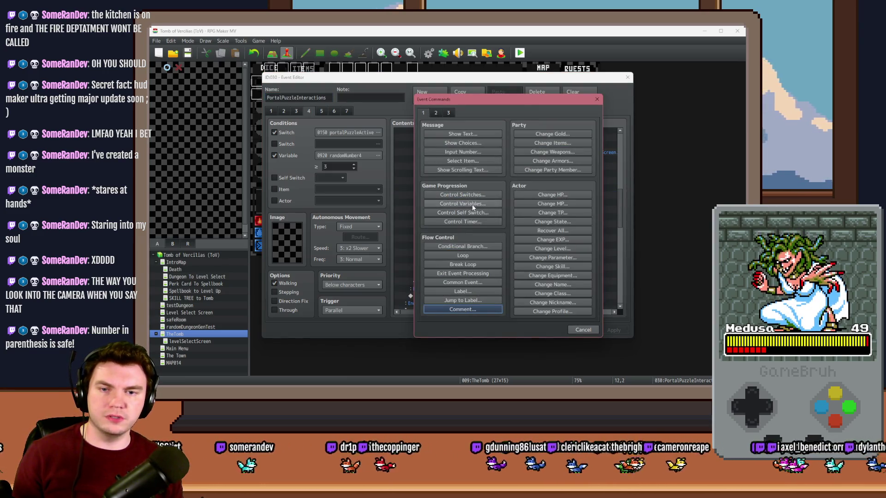
click(463, 204)
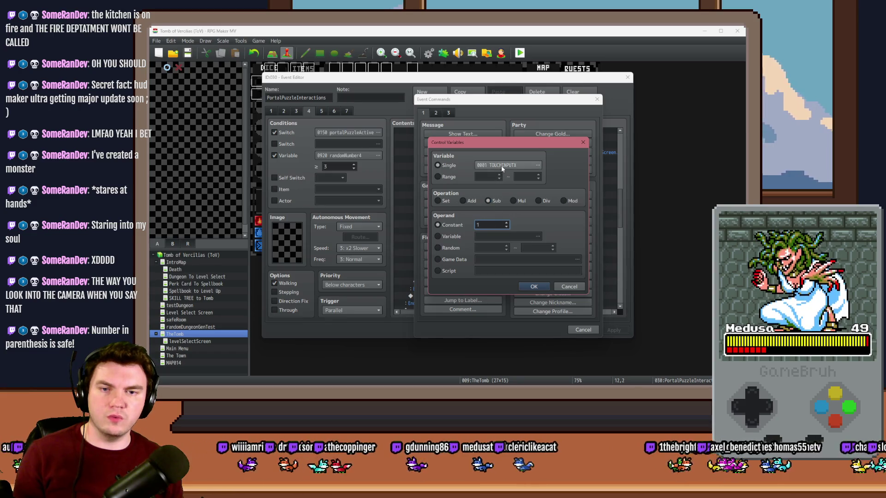
click(501, 166)
double_click(501, 201)
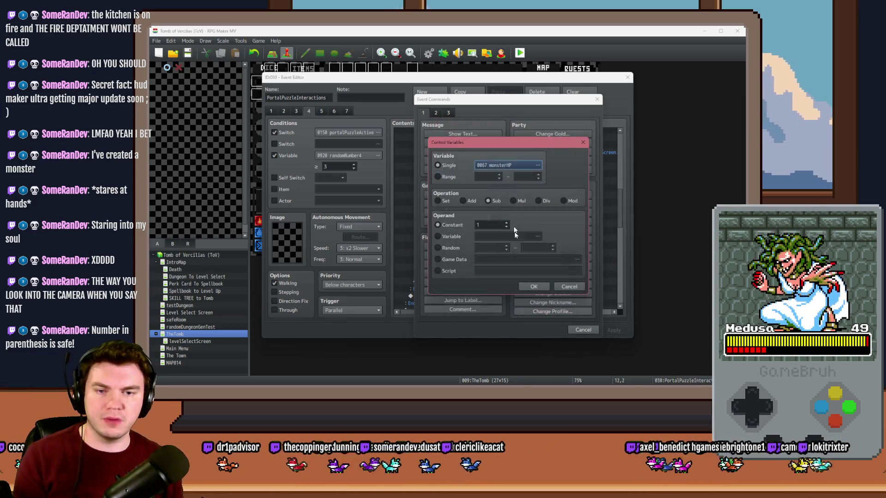
click(531, 286)
Paste a command under the MISS comment, apply the event, then save and playtest
scroll(488, 260, down, 8)
click(437, 218)
key(ctrl+v)
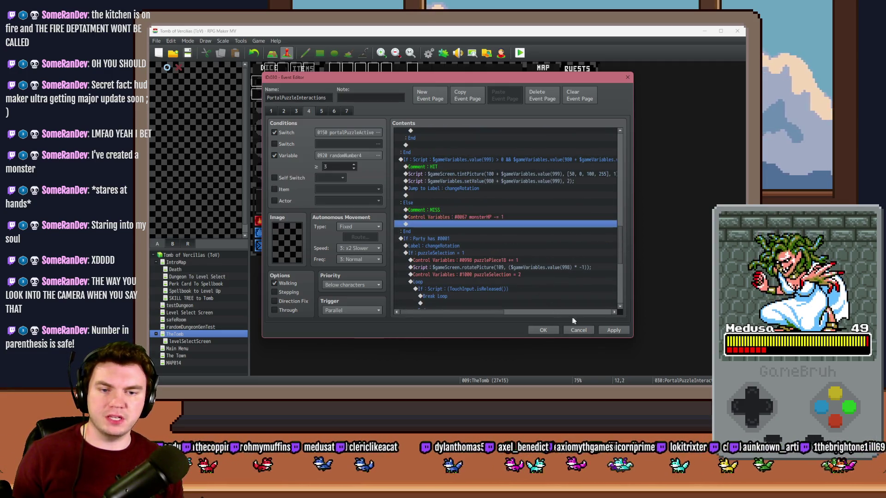
click(544, 330)
key(alt+F4)
click(421, 217)
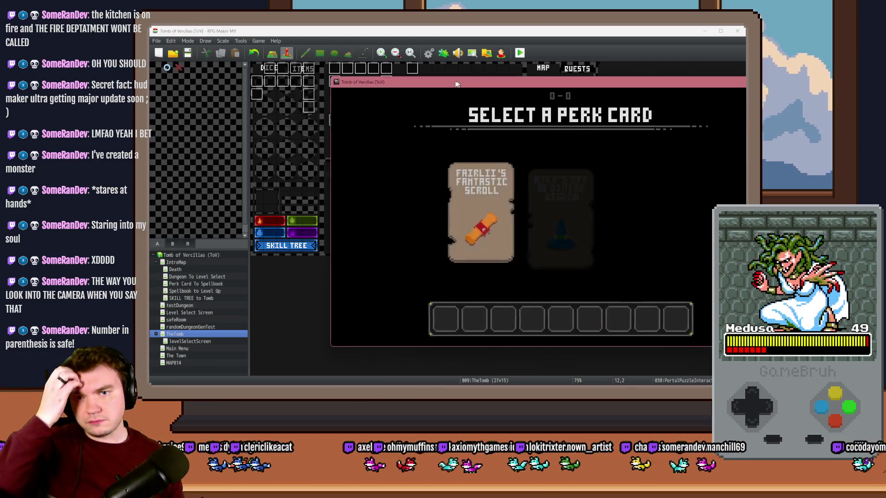
Playtest with the daggers card to the glyph puzzle, then close and reopen PortalPuzzleInteractions
click(599, 184)
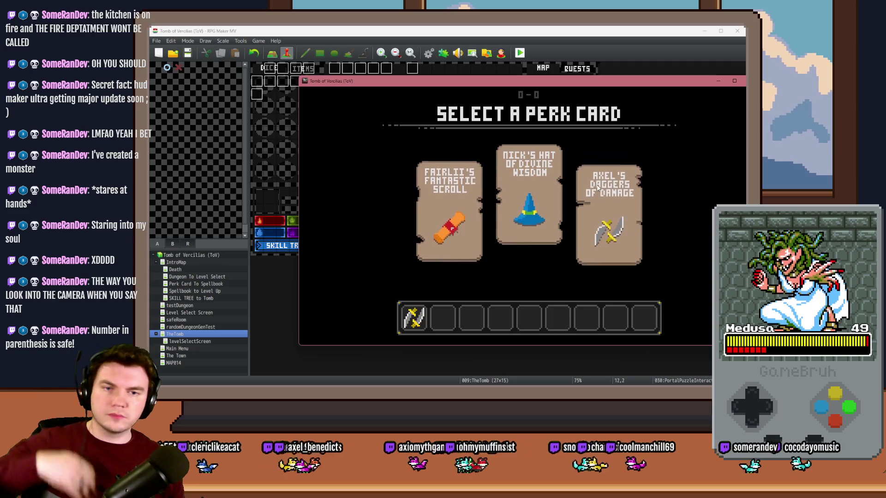
key(Up)
key(Up)
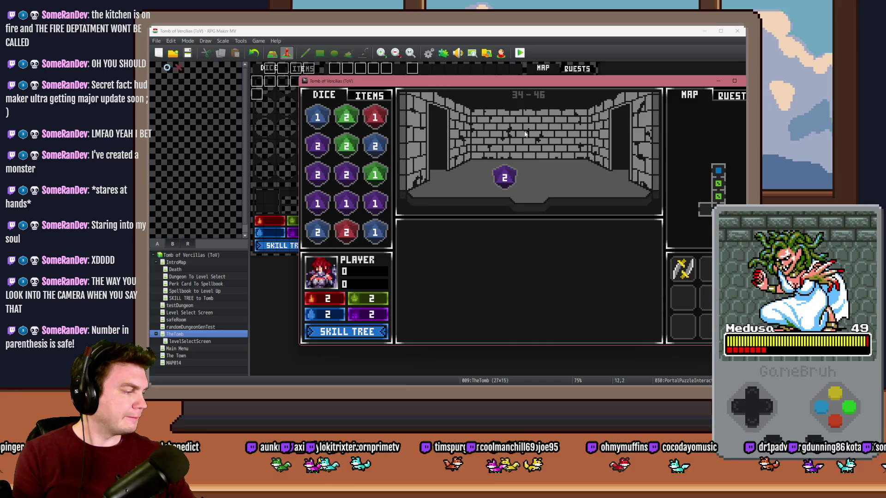
key(Up)
key(Up)
key(Up)
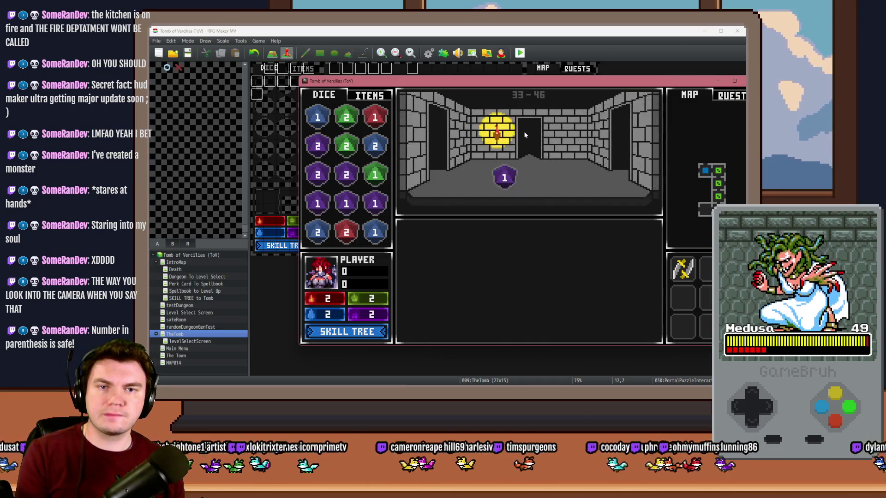
key(Up)
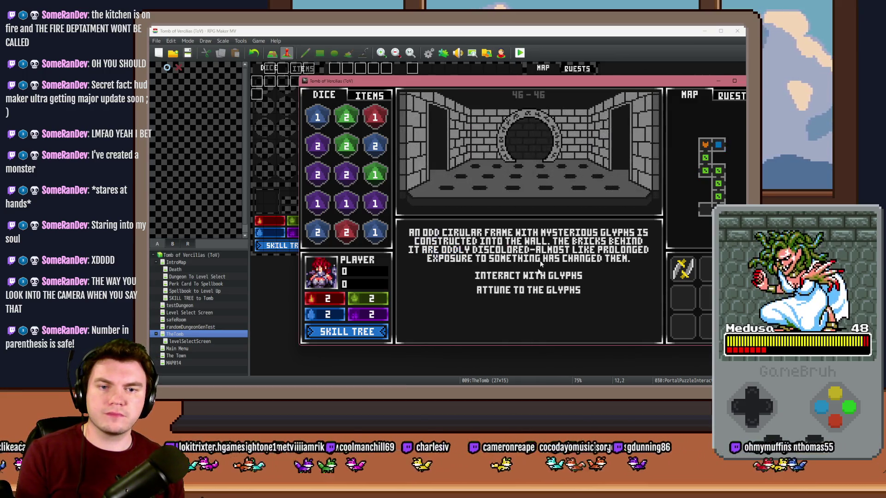
click(549, 284)
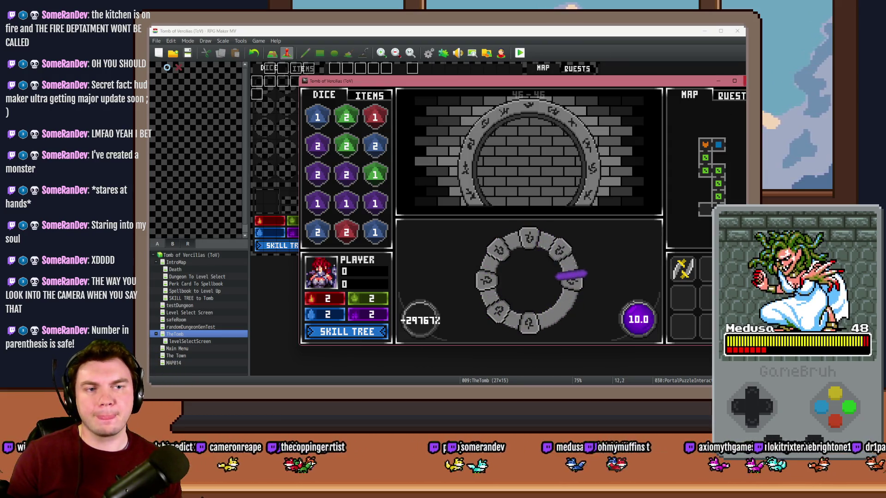
key(alt+F4)
double_click(412, 96)
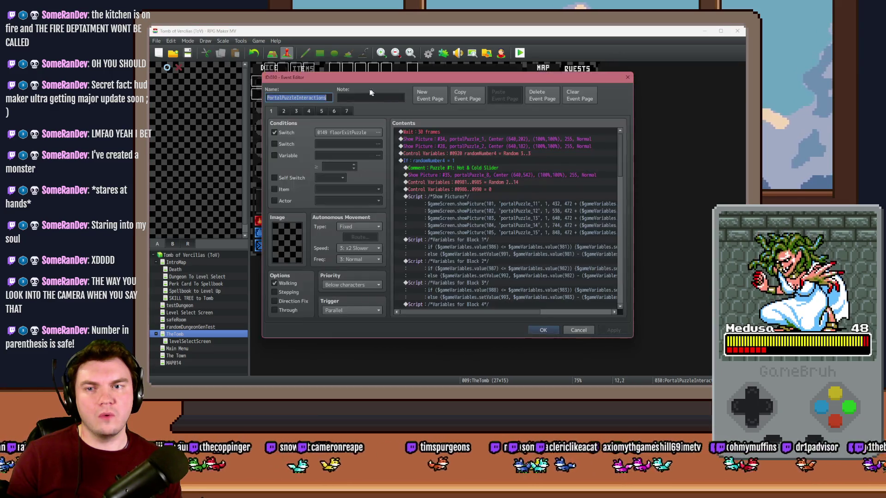
On page 4, browse the command list to locate the HIT/MISS If block
click(309, 112)
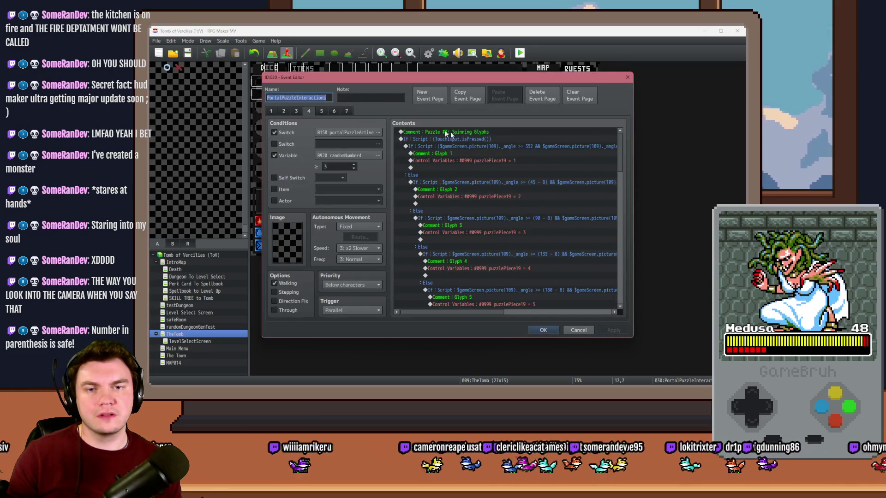
click(487, 144)
key(ctrl+a)
scroll(489, 153, down, 10)
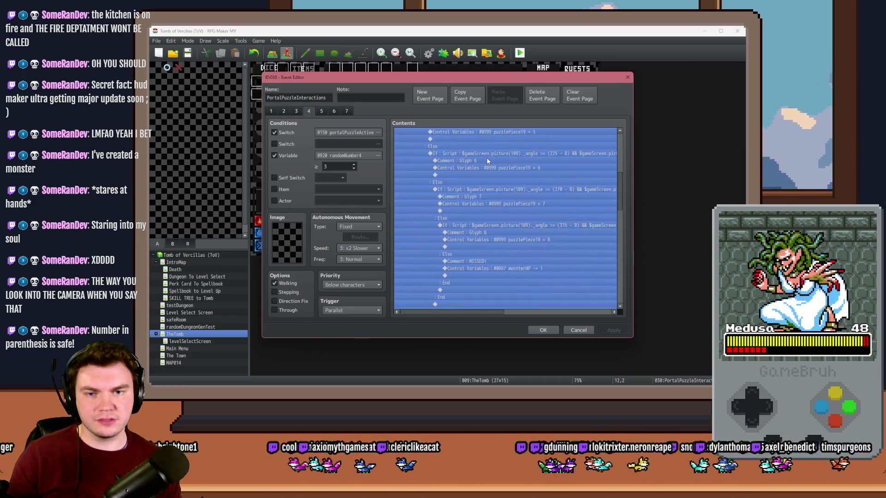
click(483, 210)
scroll(483, 212, down, 5)
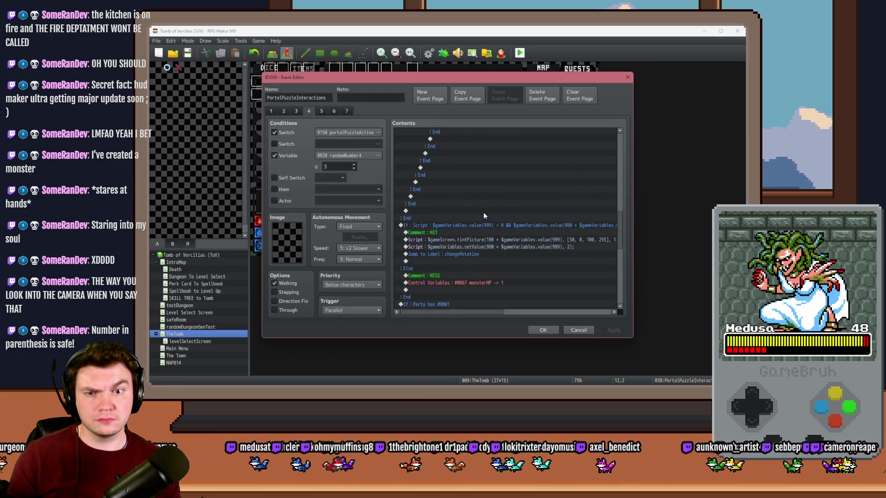
click(466, 225)
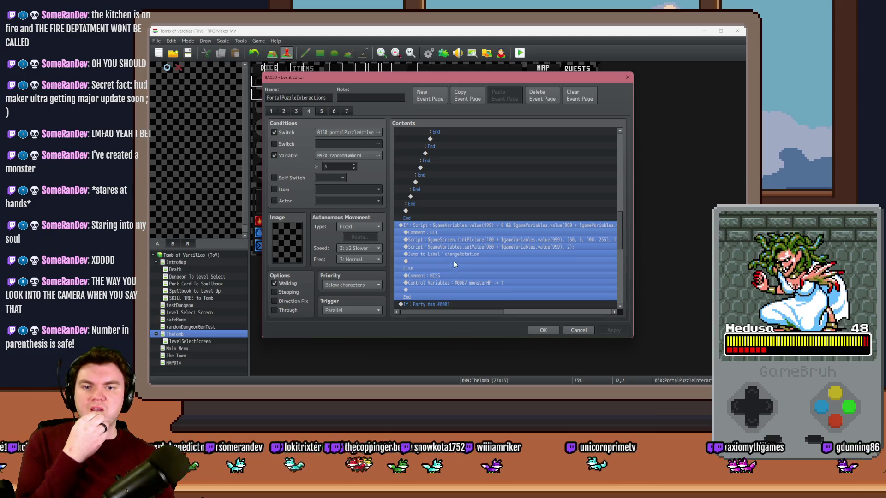
click(446, 220)
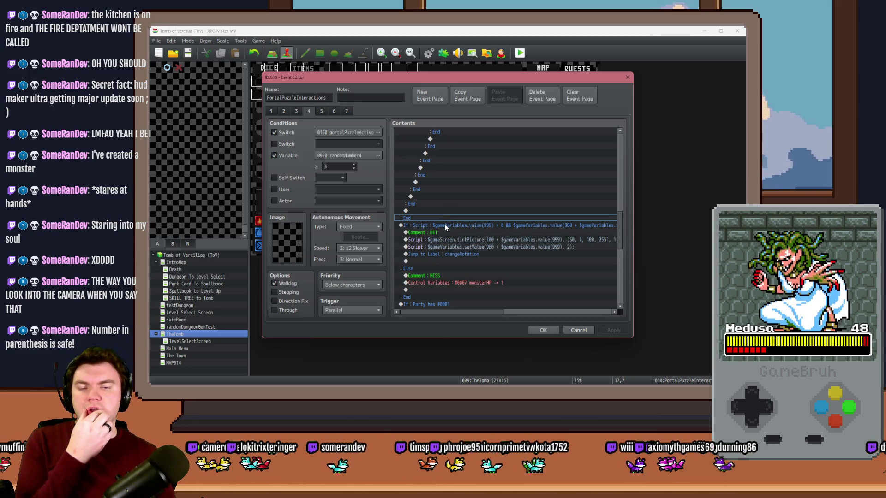
drag(619, 228, 621, 143)
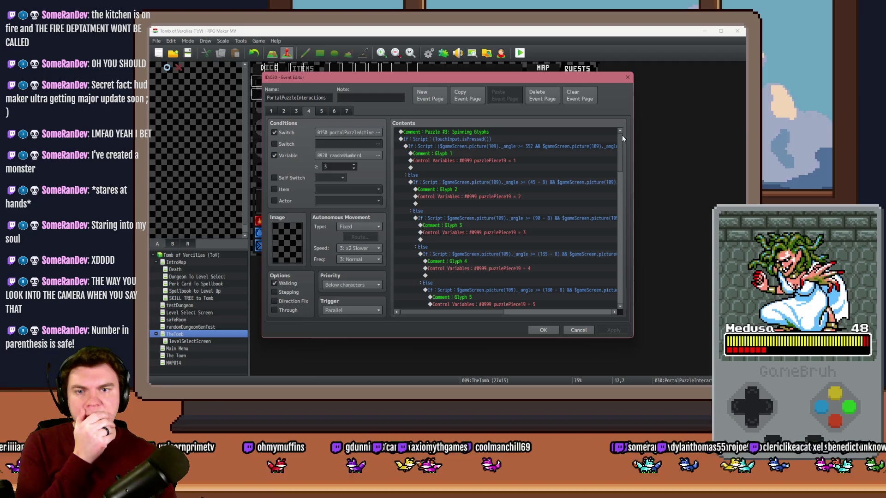
Cut the HIT/MISS check block and paste it inside the preceding glyph-angle branch
click(537, 148)
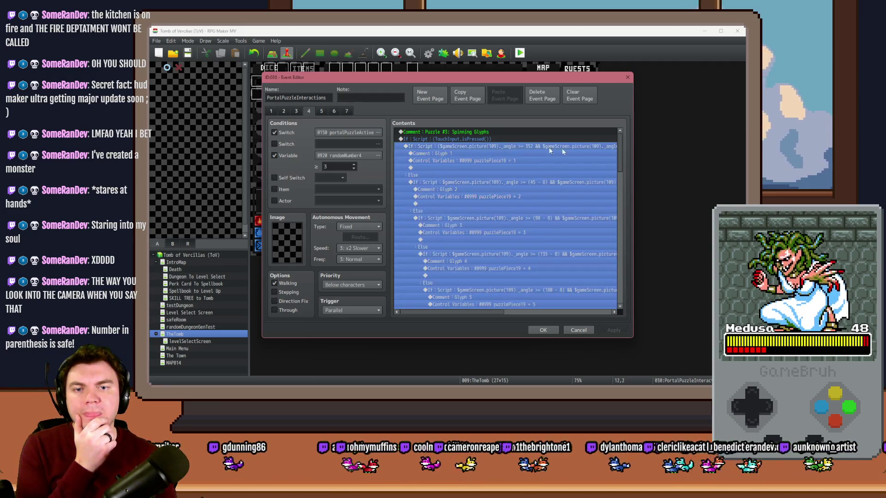
drag(622, 149, 621, 232)
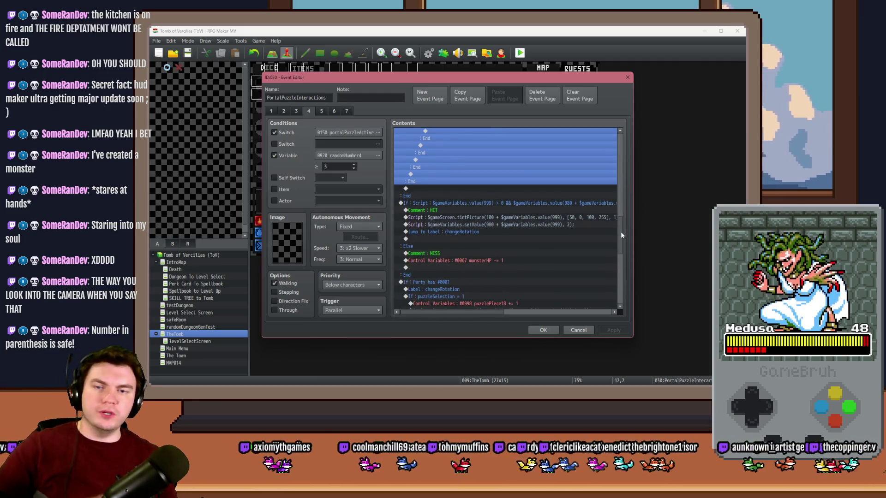
click(441, 202)
key(ctrl+x)
click(426, 189)
key(ctrl+v)
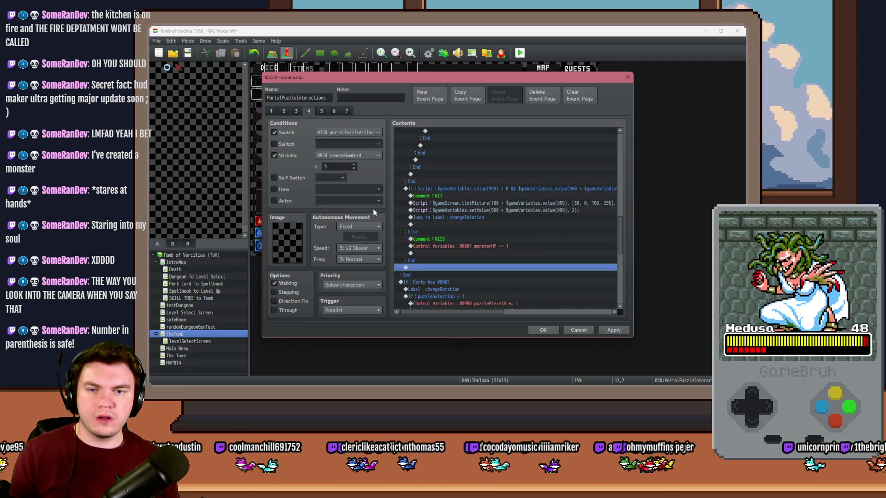
Apply the event edits, save the project and start a new playtest
click(608, 330)
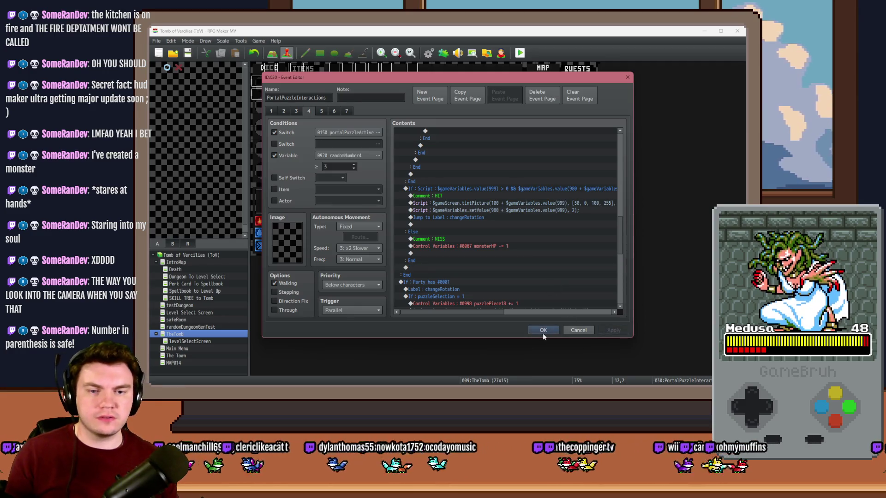
click(543, 330)
key(alt+F4)
click(413, 221)
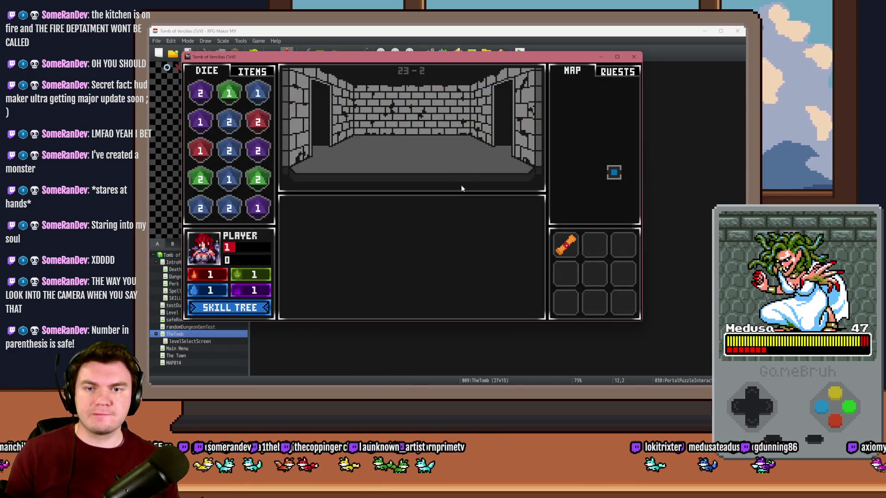
Walk through the wooden door into the next room and start the glyph-ring puzzle
key(Up)
key(Up)
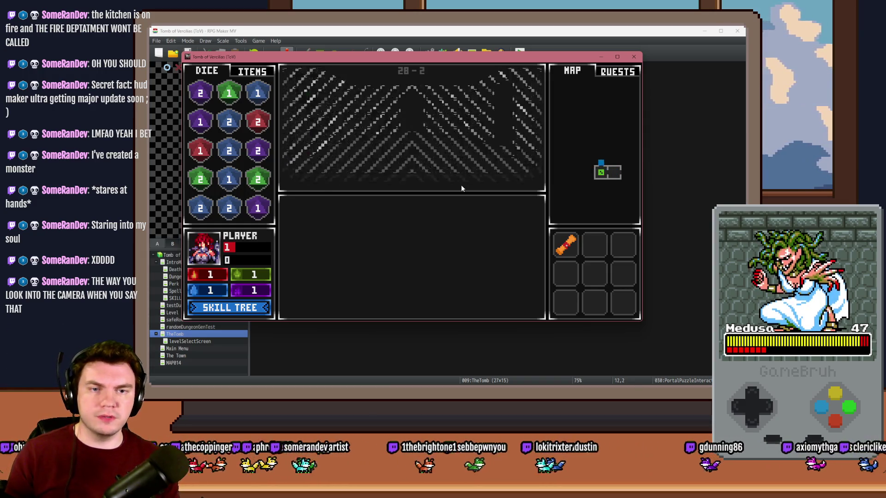
key(Up)
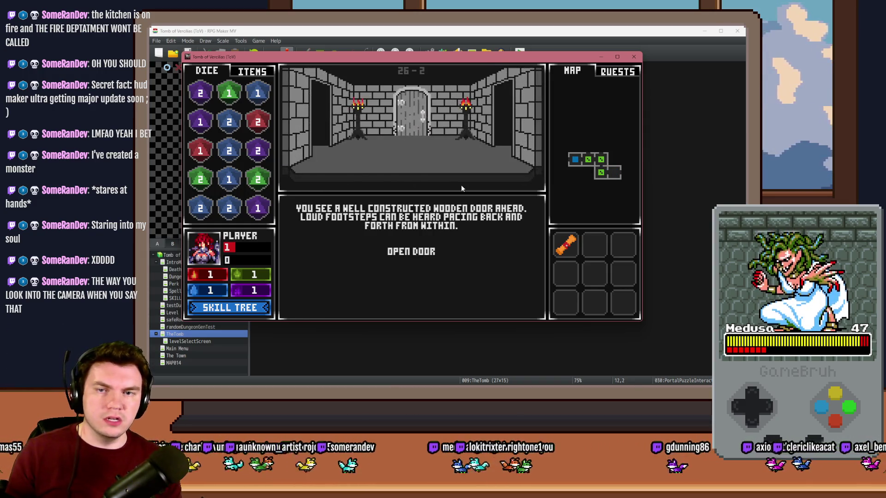
key(Return)
key(Up)
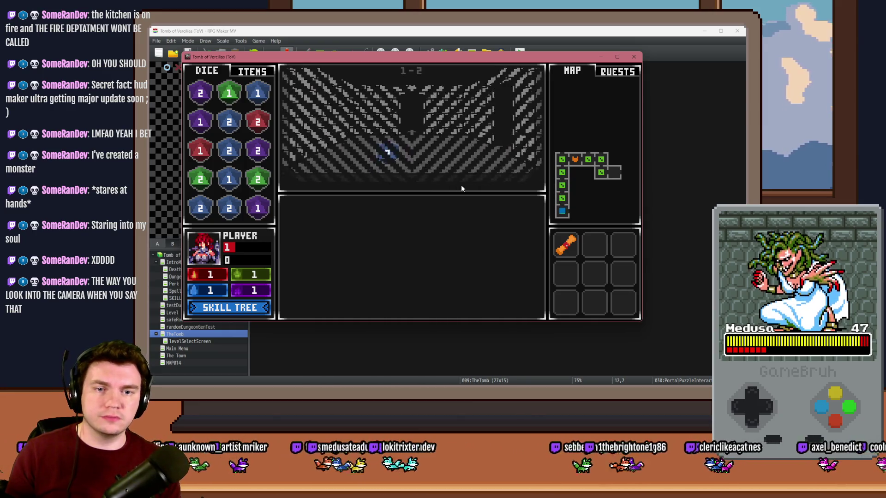
click(465, 247)
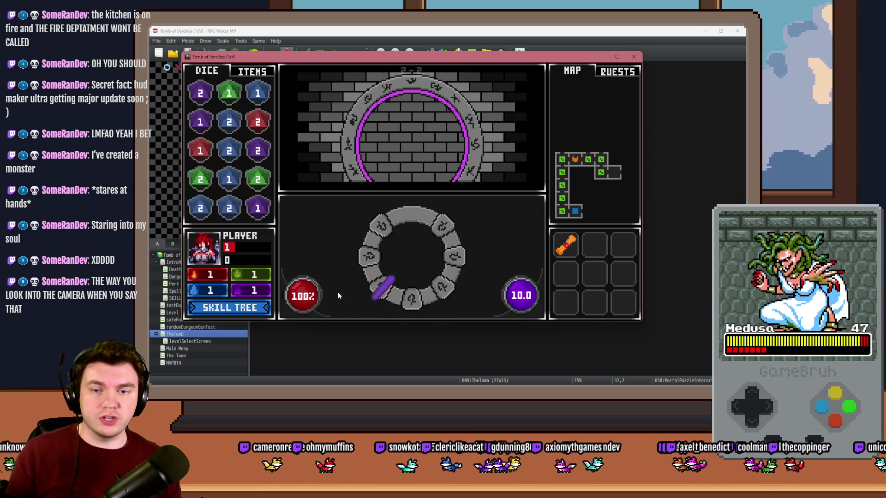
Stop the spinning marker on glyphs six times, dropping the HP orb to -12133%, then close
key(Return)
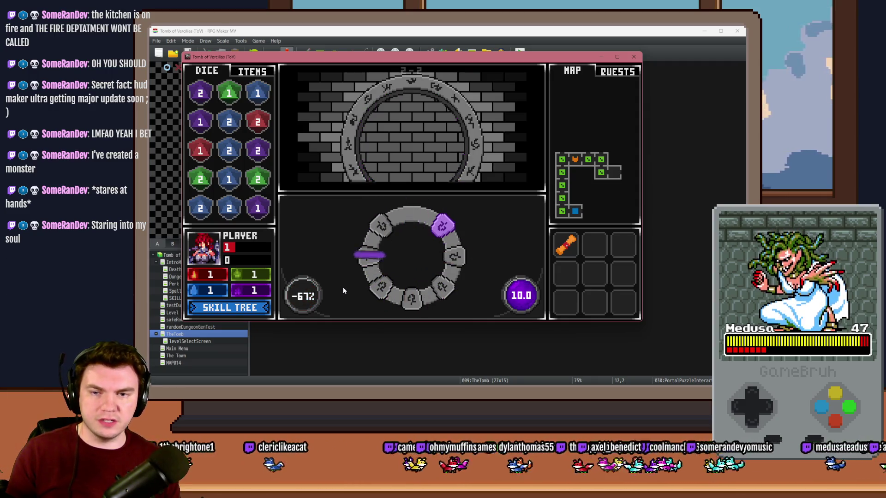
key(Return)
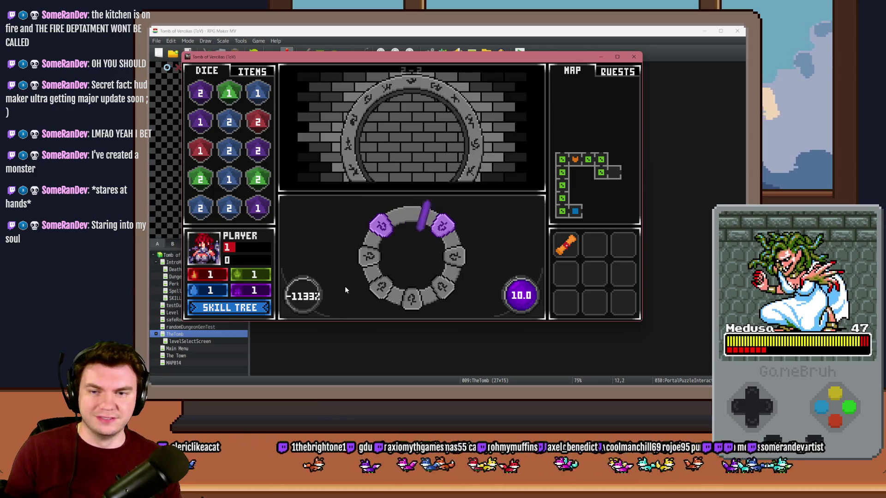
key(Return)
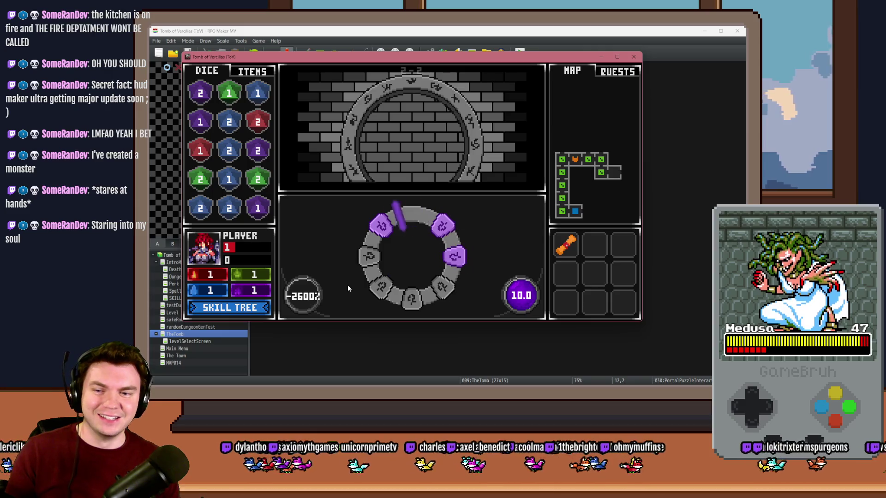
key(Return)
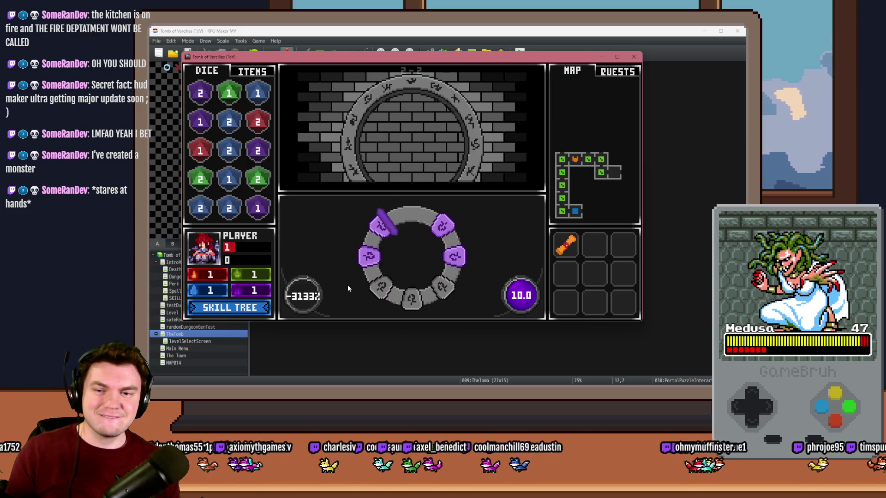
key(Return)
key(Return)
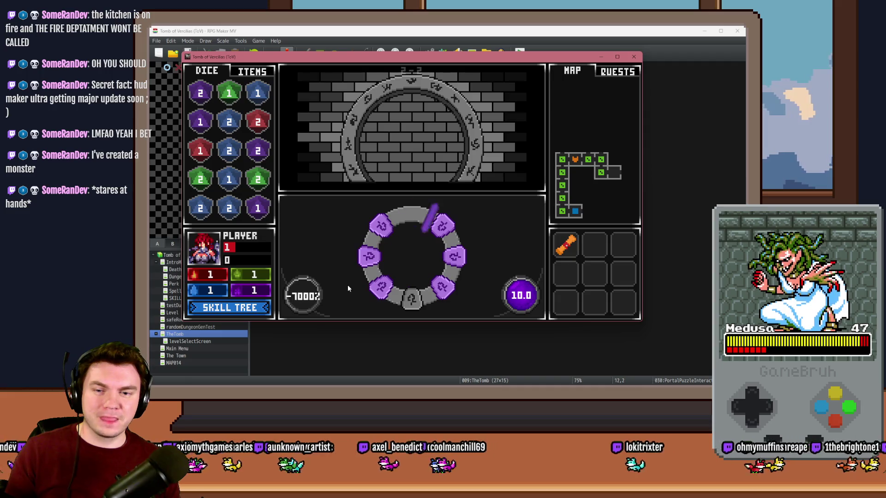
key(Return)
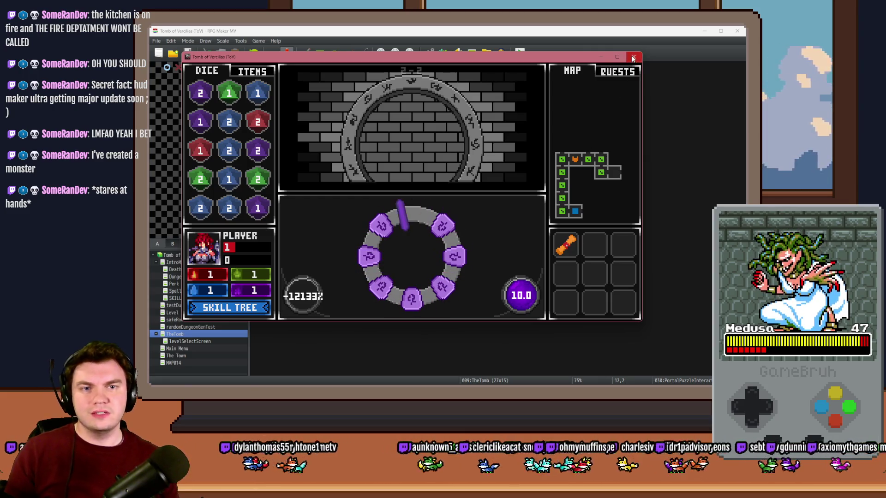
key(alt+F4)
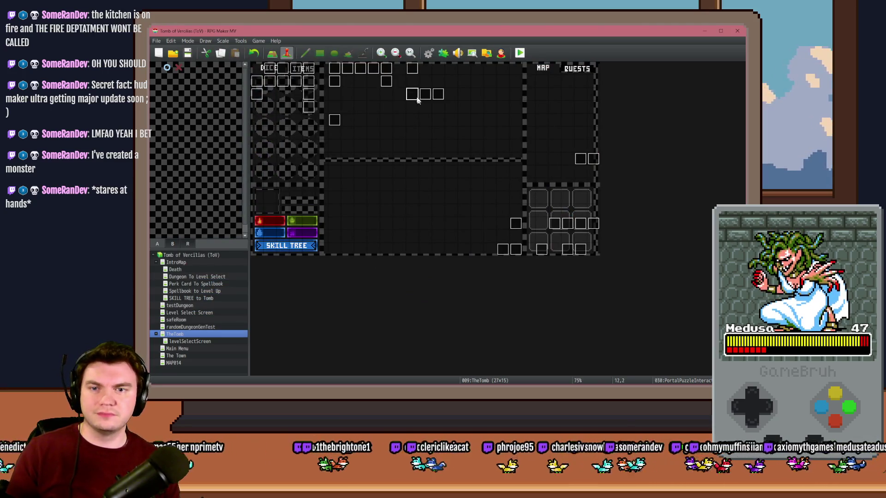
Open page 4 of PortalPuzzleInteractions, find the monsterHP -= 1 line, and check the touch-pressed condition
double_click(413, 95)
click(296, 111)
click(309, 111)
scroll(470, 204, down, 5)
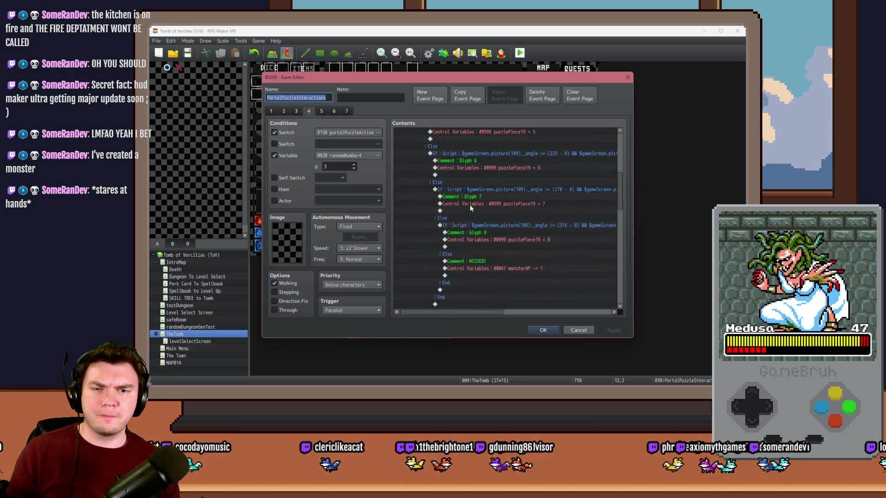
scroll(470, 204, down, 2)
click(474, 212)
click(475, 218)
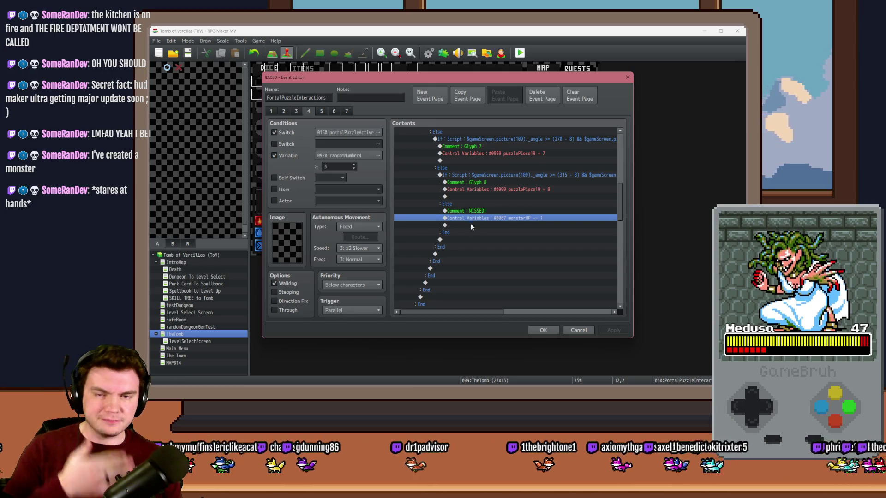
double_click(471, 225)
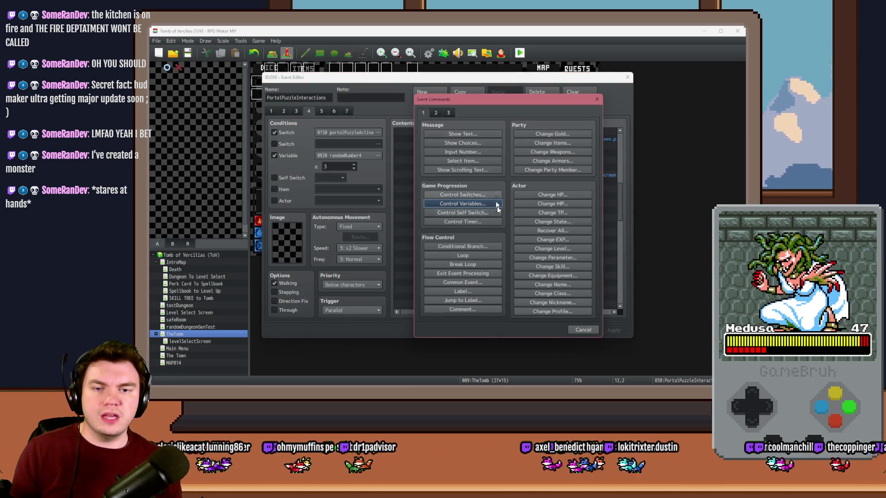
click(582, 329)
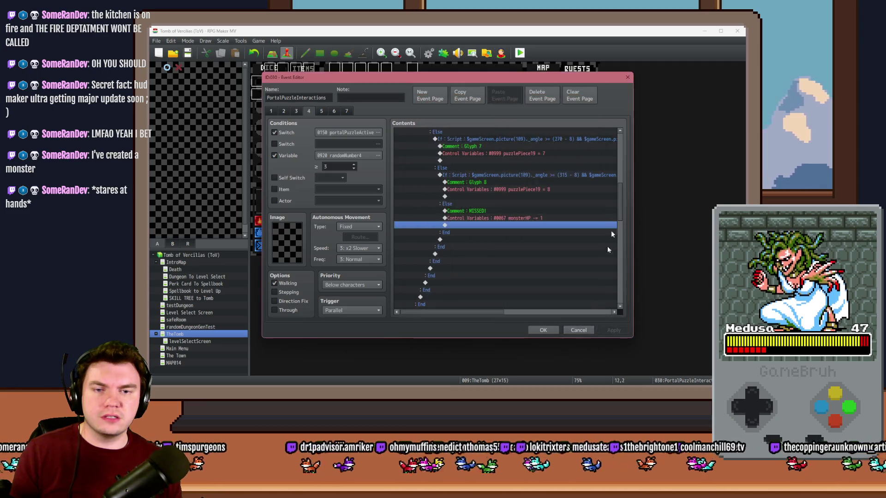
scroll(526, 136, up, 10)
double_click(525, 138)
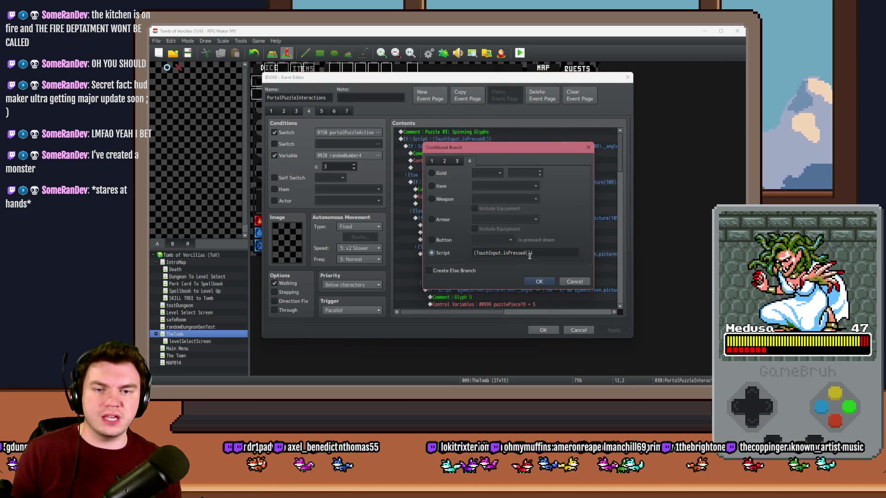
click(544, 281)
Insert a Loop command right after monsterHP -= 1 in the MISSED! branch
scroll(613, 242, down, 10)
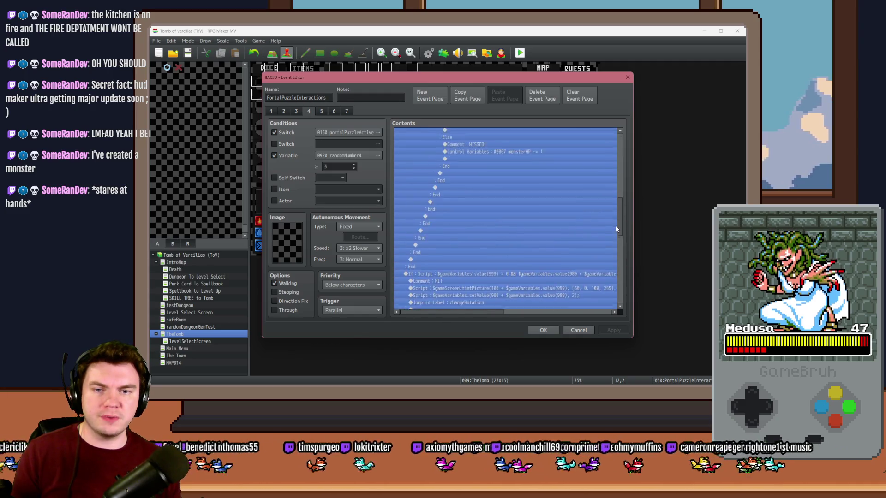
click(488, 205)
double_click(466, 217)
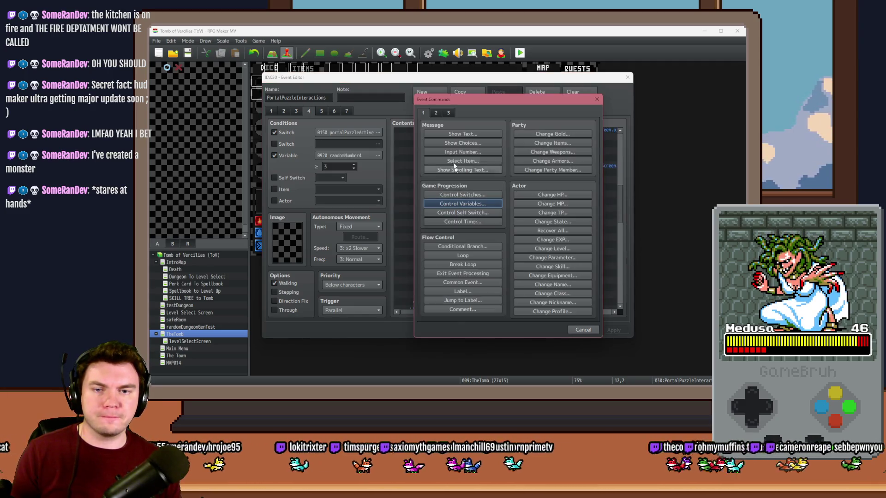
click(474, 255)
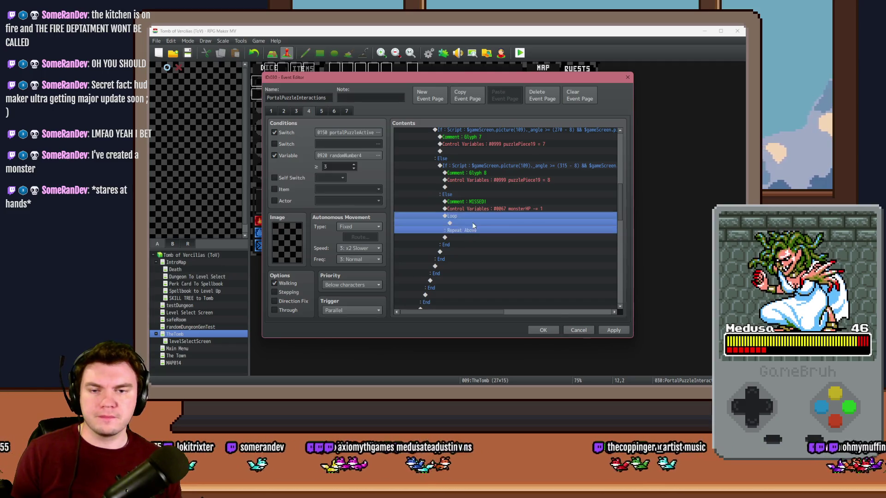
double_click(472, 224)
Inside the loop, add a Script conditional branch TouchInput.isReleased() containing Break Loop
click(463, 245)
click(447, 254)
key(ctrl+v)
drag(505, 253, 527, 253)
text(is)
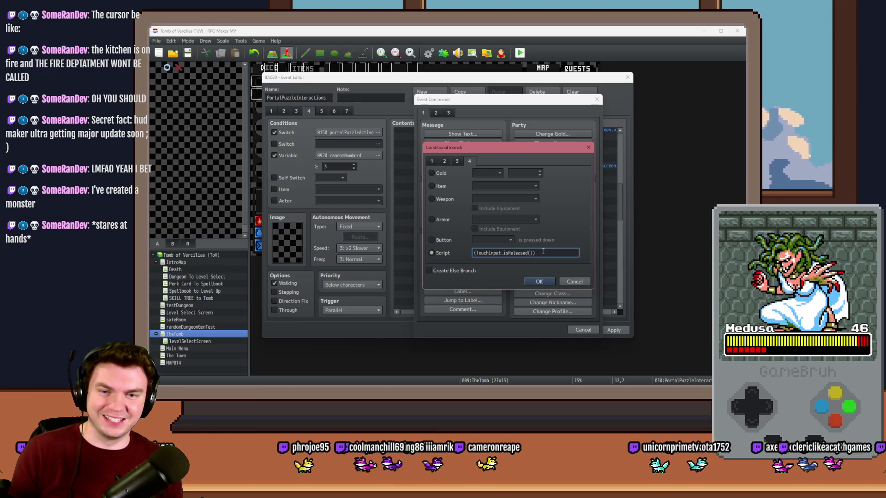
click(538, 282)
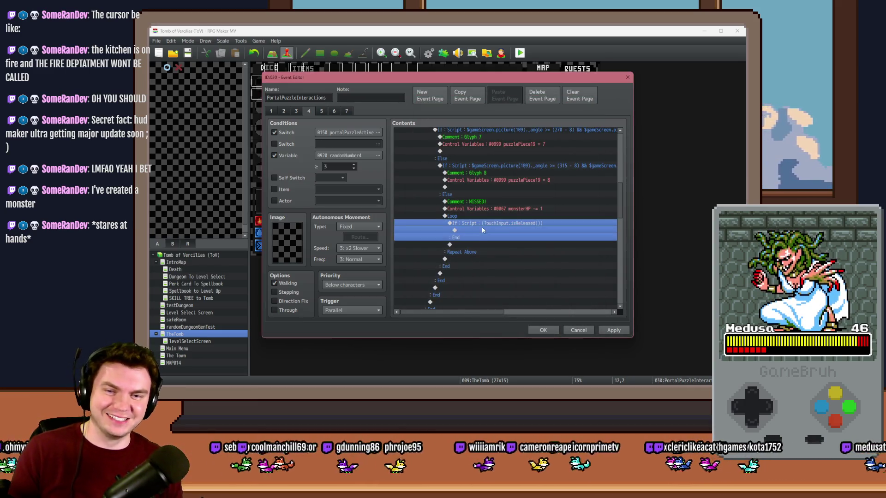
double_click(481, 228)
click(480, 266)
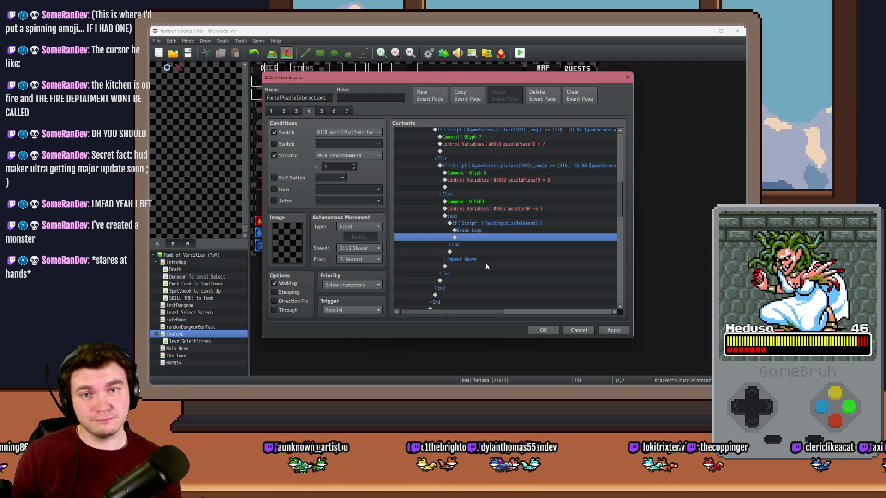
Copy the loop after the MISS branch's monsterHP line, then apply and close the event
drag(487, 222, 489, 218)
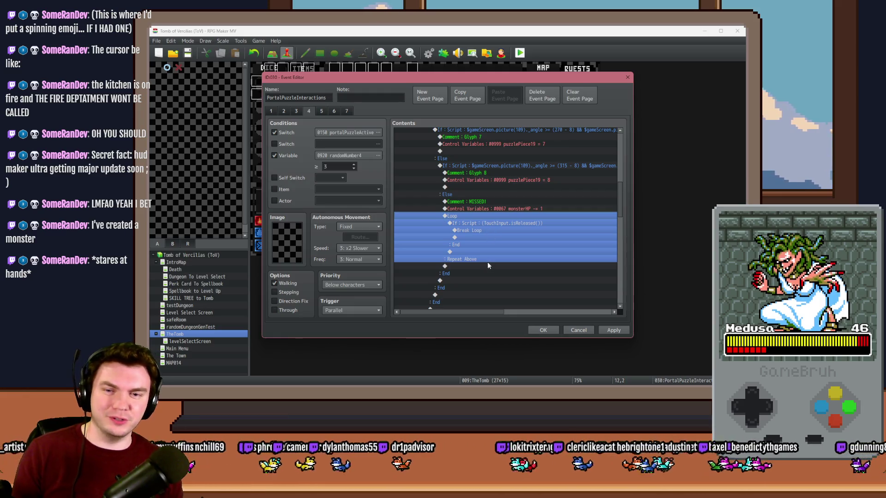
scroll(488, 266, down, 6)
click(433, 252)
click(433, 259)
key(ctrl+v)
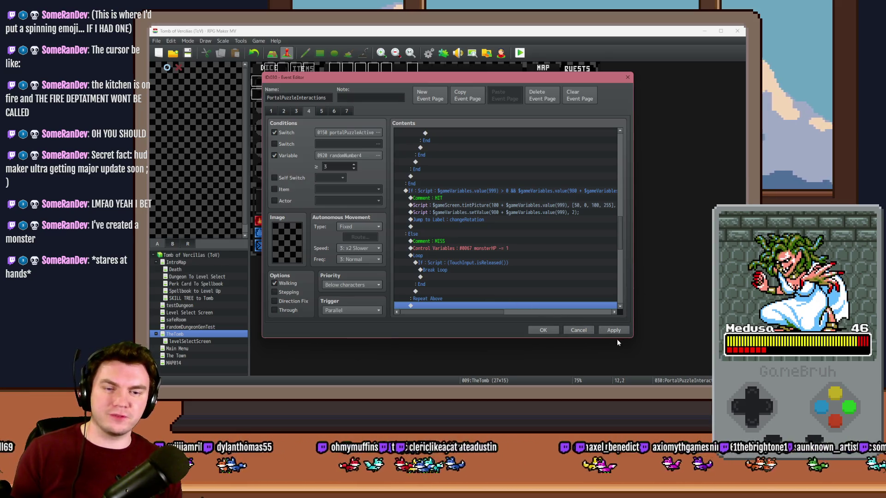
click(614, 330)
click(544, 330)
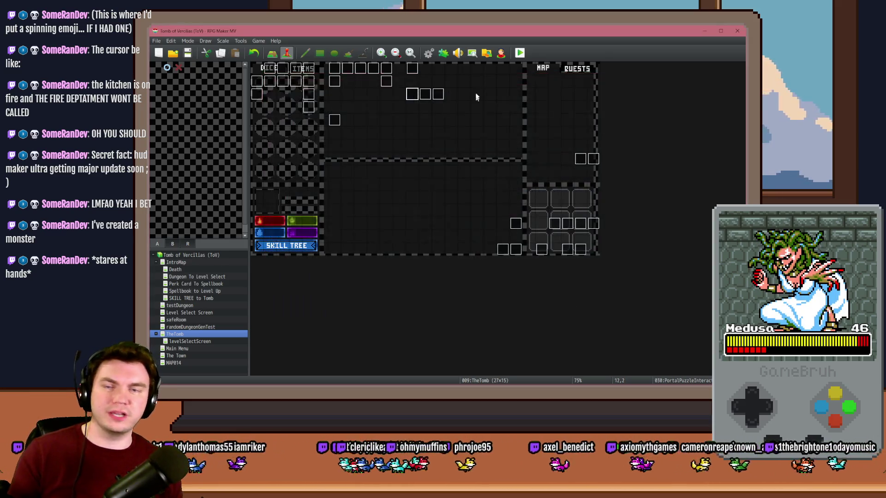
Save and playtest, walk to the glyph wall, play the ring puzzle, then close the game
click(520, 52)
click(417, 221)
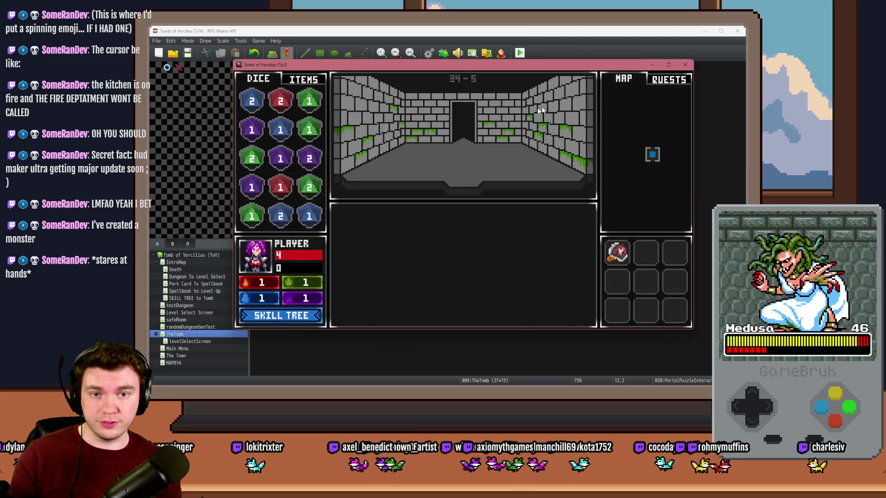
key(Up)
key(Up)
key(Up)
key(Up)
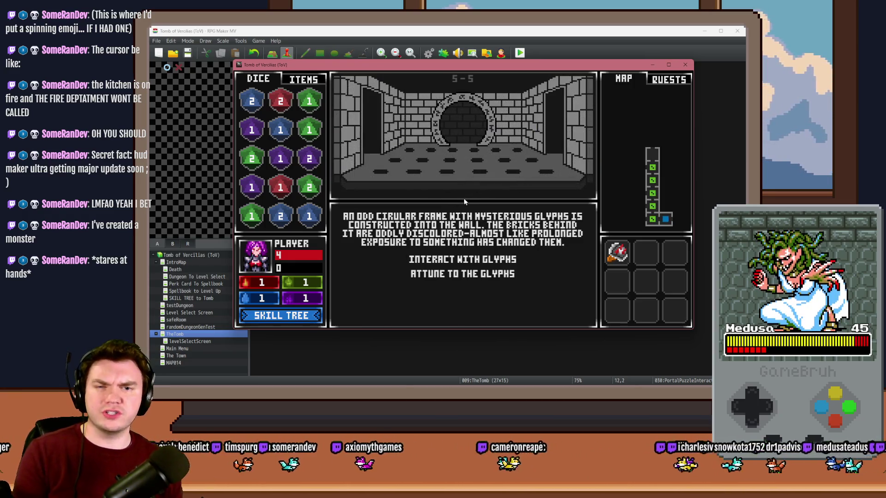
click(462, 258)
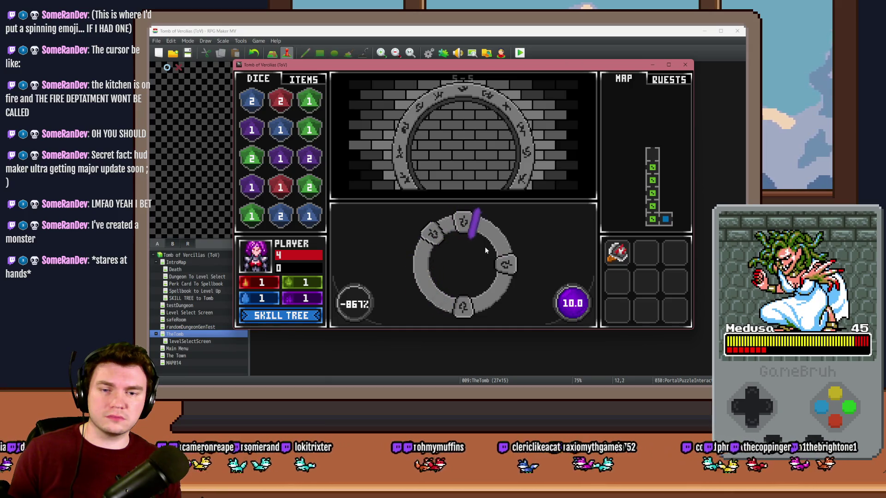
key(Return)
key(Return)
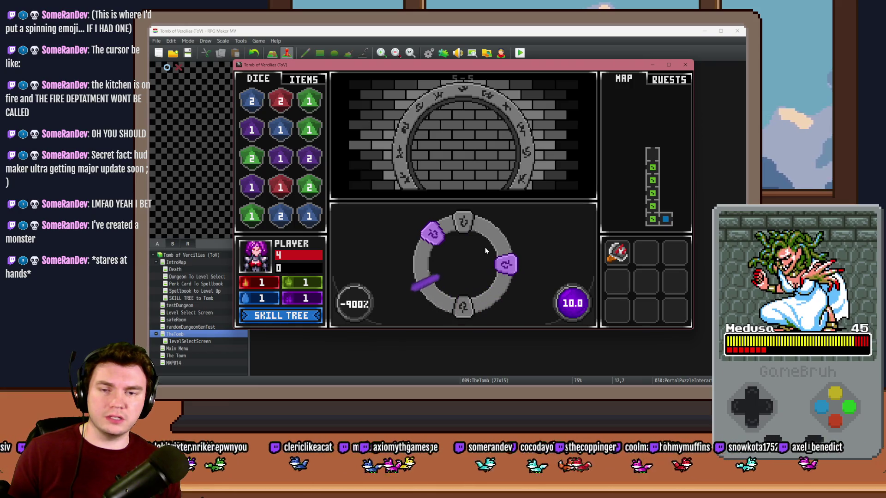
key(Return)
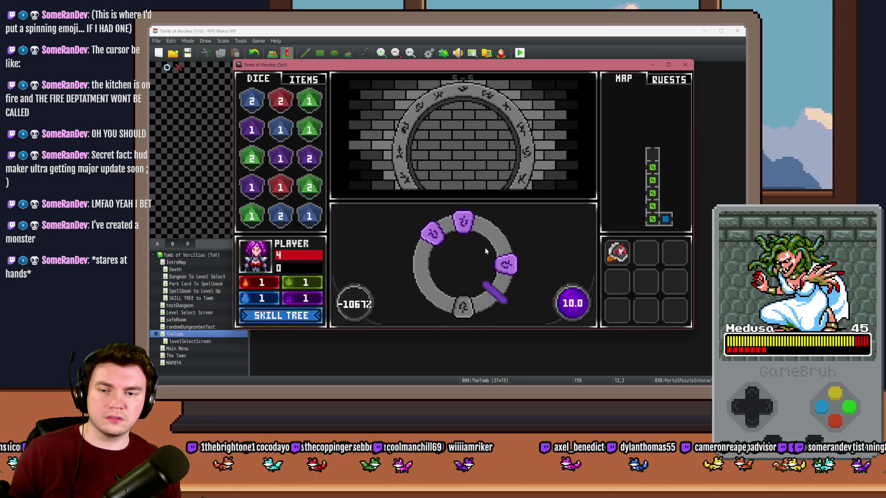
key(alt+F4)
Open PortalPuzzleInteractions page 4 and review the touch-released condition block
double_click(412, 95)
click(309, 111)
drag(620, 146, 620, 199)
mouse_move(485, 184)
mouse_down()
mouse_move(478, 176)
mouse_move(475, 186)
mouse_up()
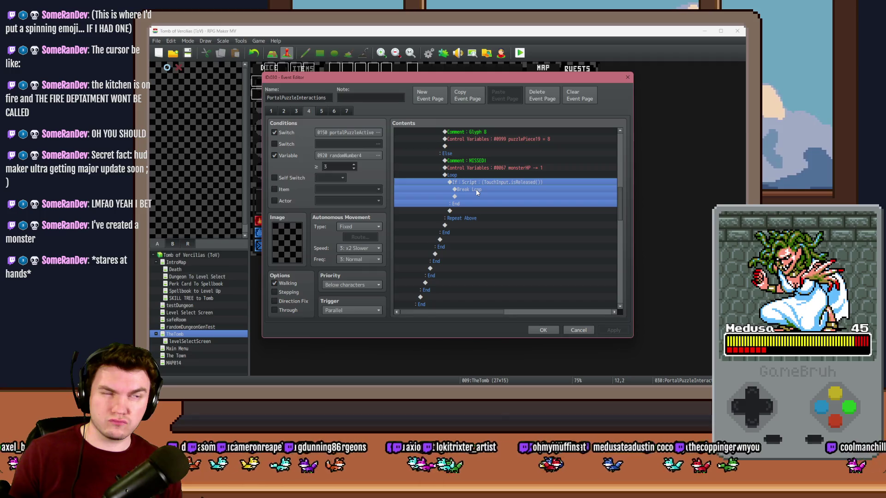
drag(620, 206, 622, 236)
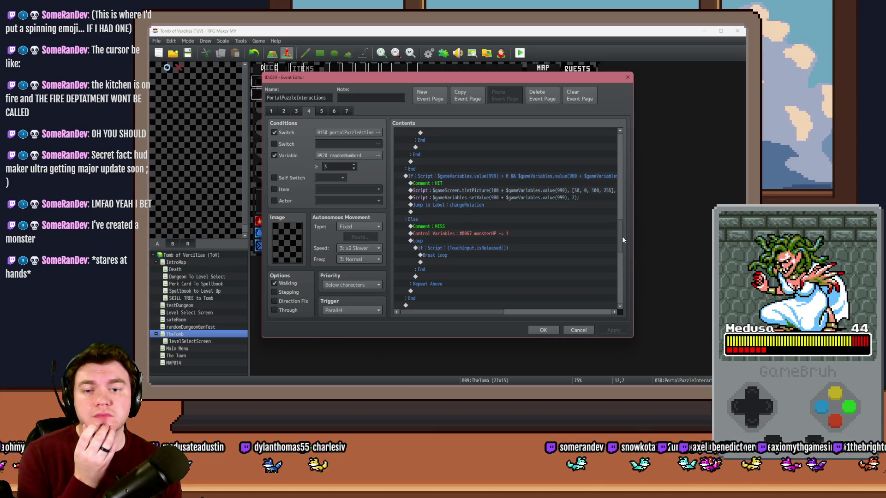
mouse_move(622, 237)
mouse_down()
mouse_move(627, 203)
mouse_move(622, 237)
mouse_up()
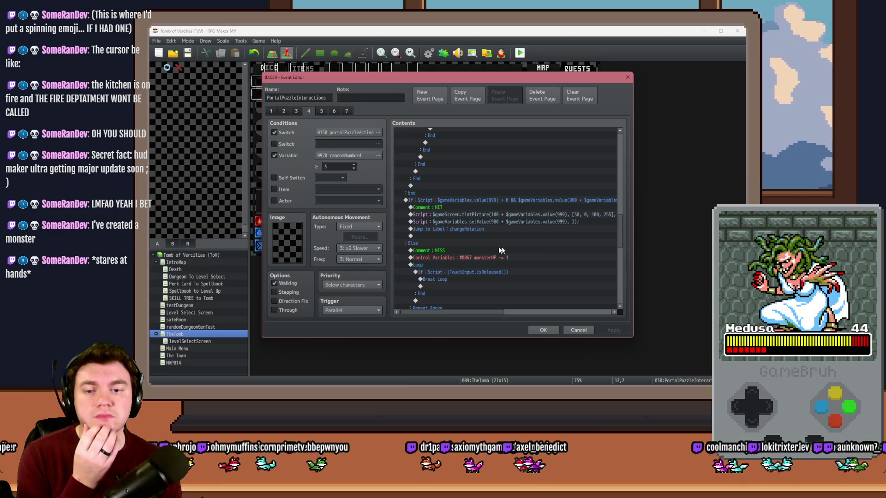
Delete the MISS branch's Control Variables through Repeat Above, then close and confirm
click(450, 253)
click(449, 259)
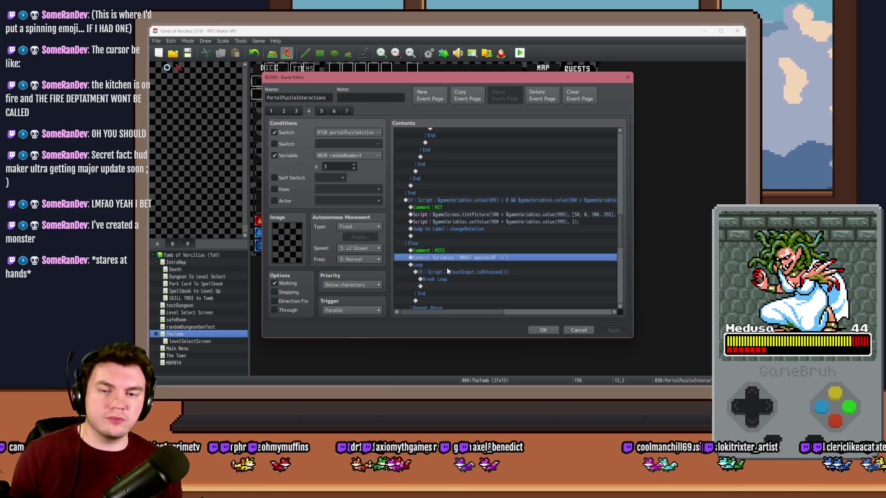
shift+click(492, 298)
scroll(499, 288, down, 2)
key(Delete)
click(544, 330)
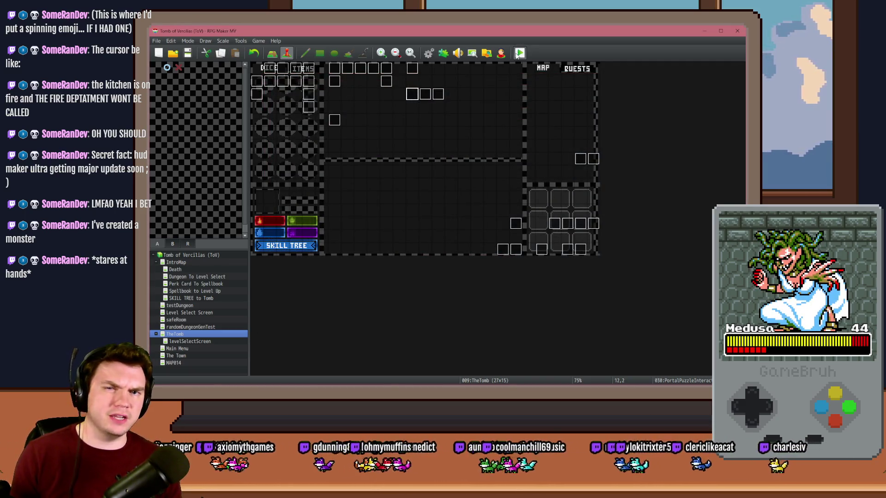
click(418, 222)
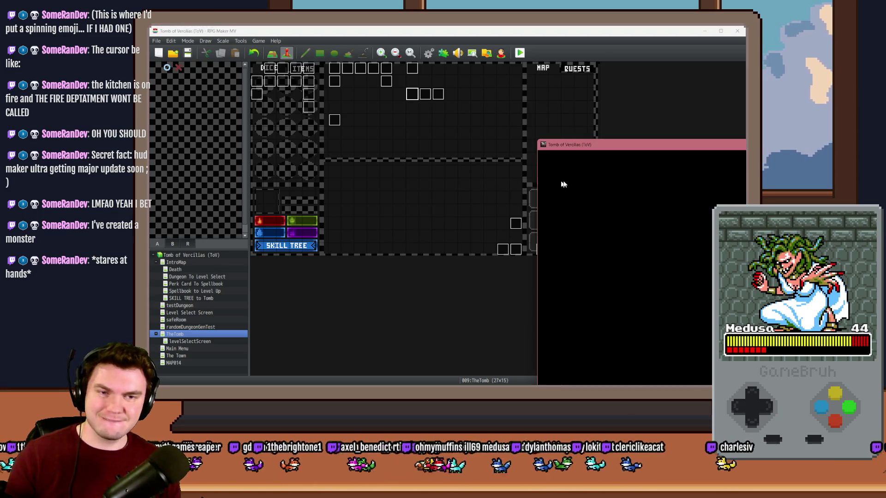
Pick the gauntlets perk, walk to the glyph frame, and attune to the glyphs
click(503, 210)
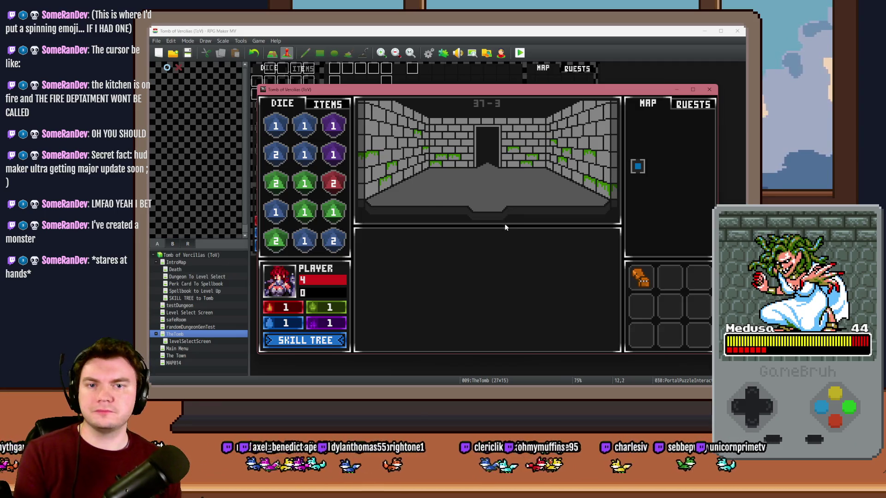
key(Up)
key(Up)
key(Up)
key(Up)
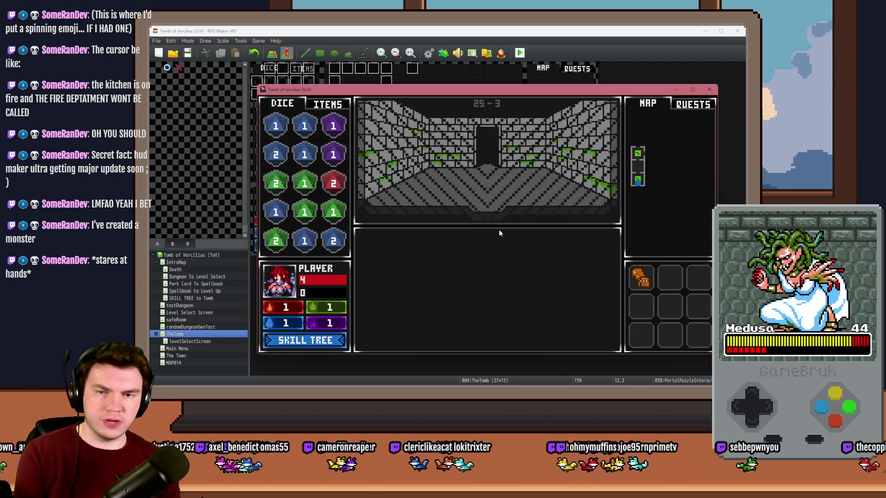
key(Up)
key(Up)
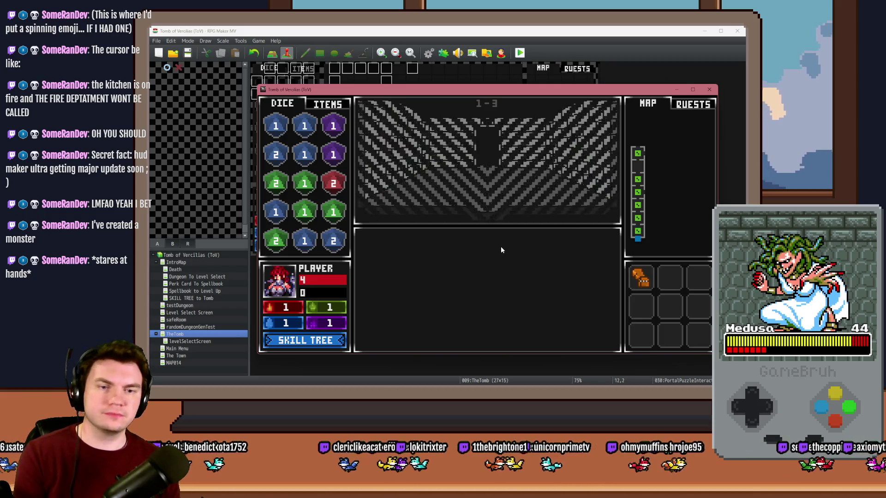
key(Right)
key(Right)
click(498, 297)
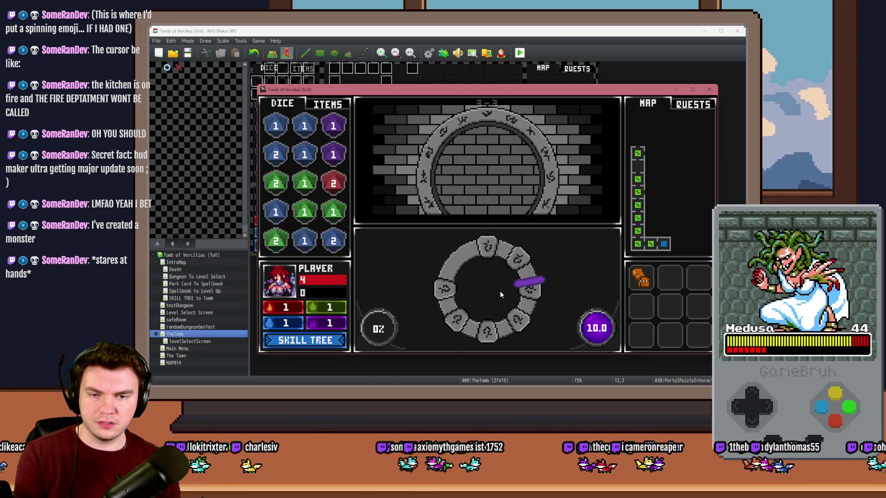
Light glyphs around the spinning ring, missing twice to check Medusa's HP drops
key(space)
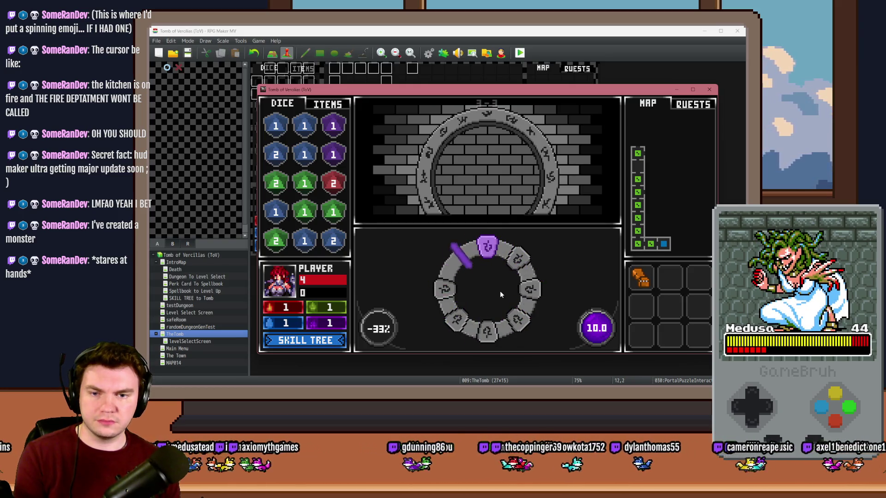
key(space)
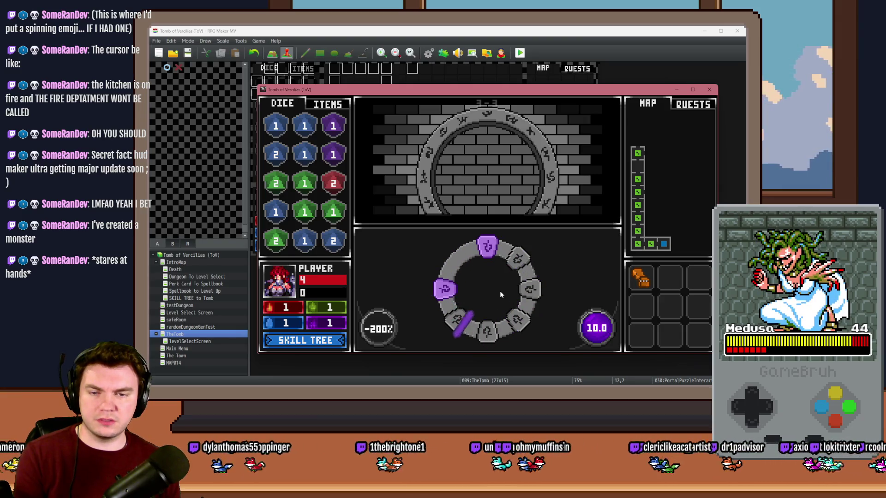
key(space)
key(space)
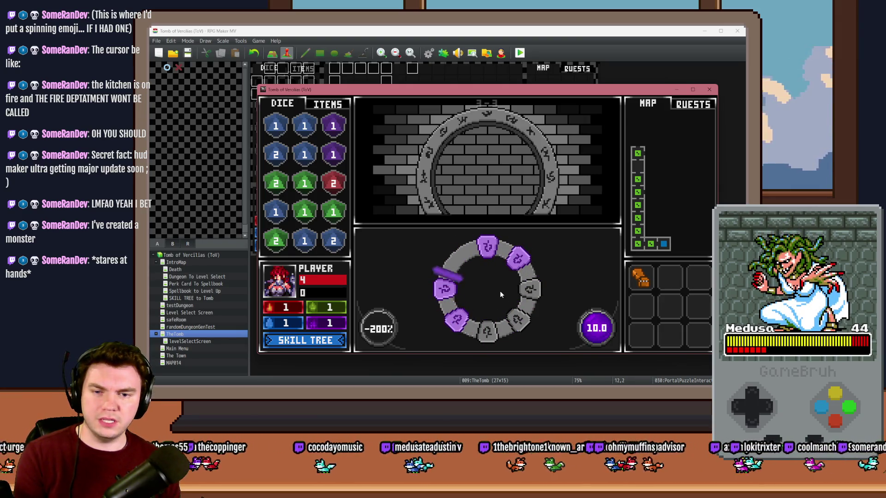
key(space)
key(space)
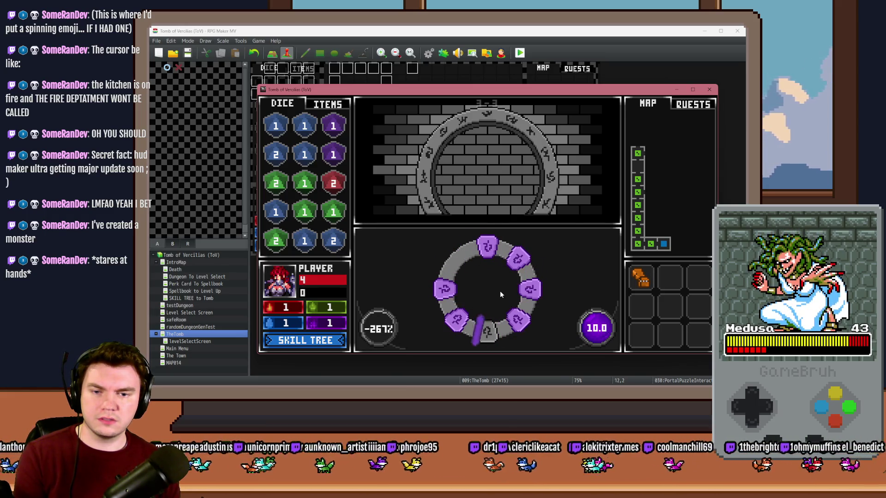
key(space)
key(space)
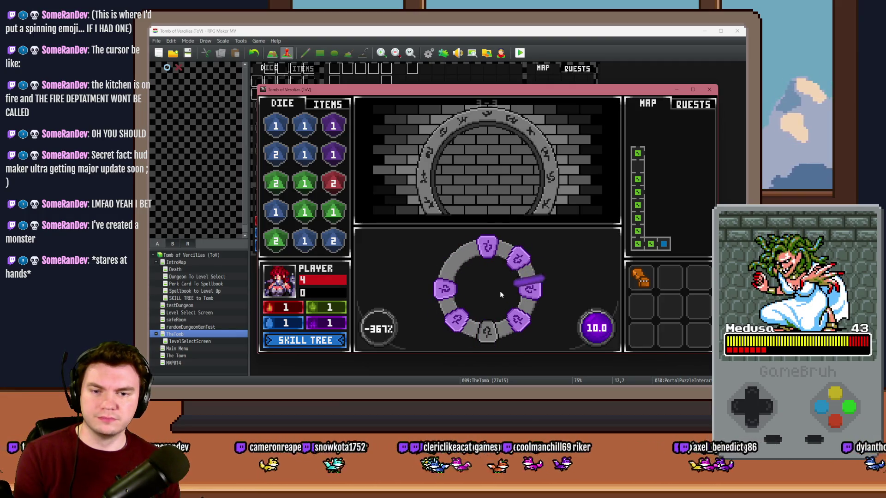
key(space)
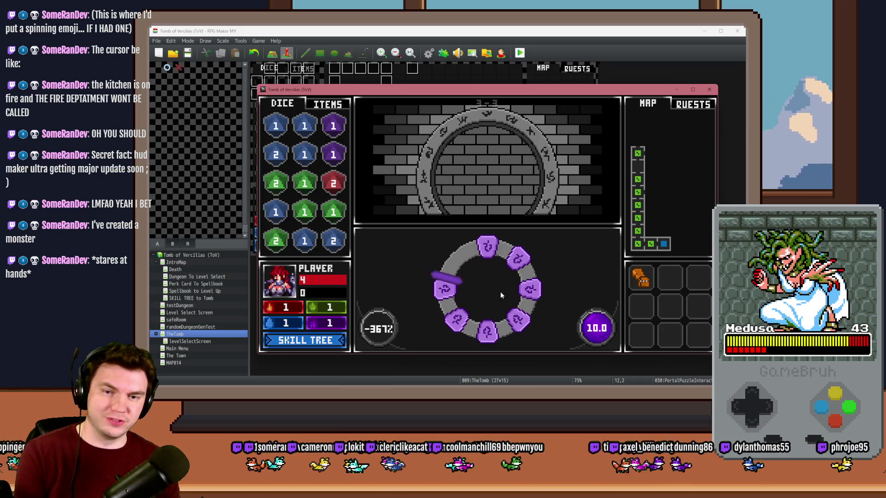
key(space)
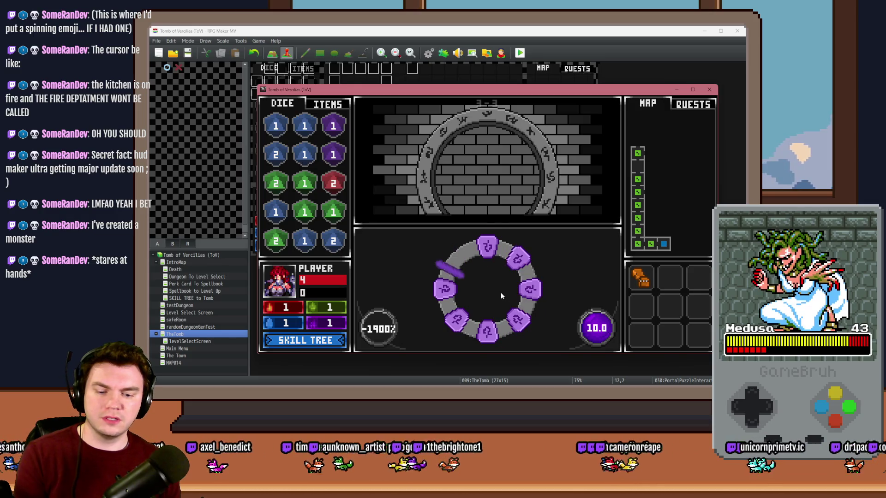
Pick Spiked Pauldron, walk to glyph-ring room 43-43, and attune to the glyphs
click(462, 223)
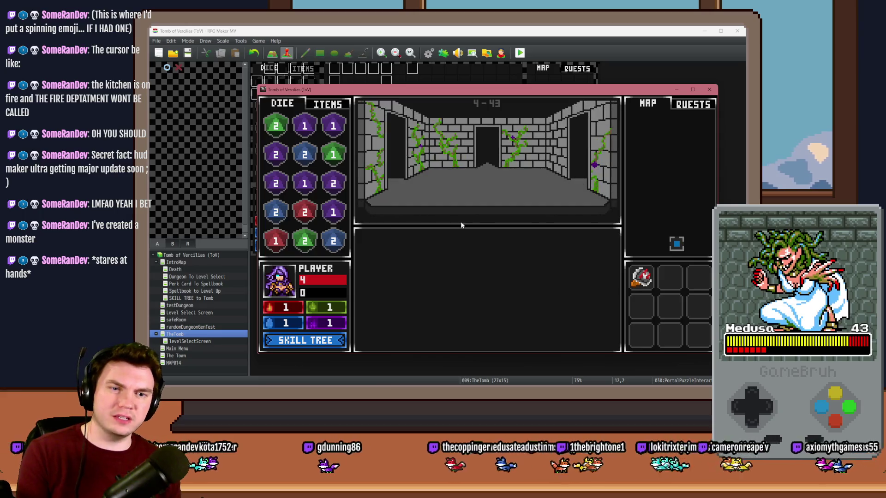
key(Up)
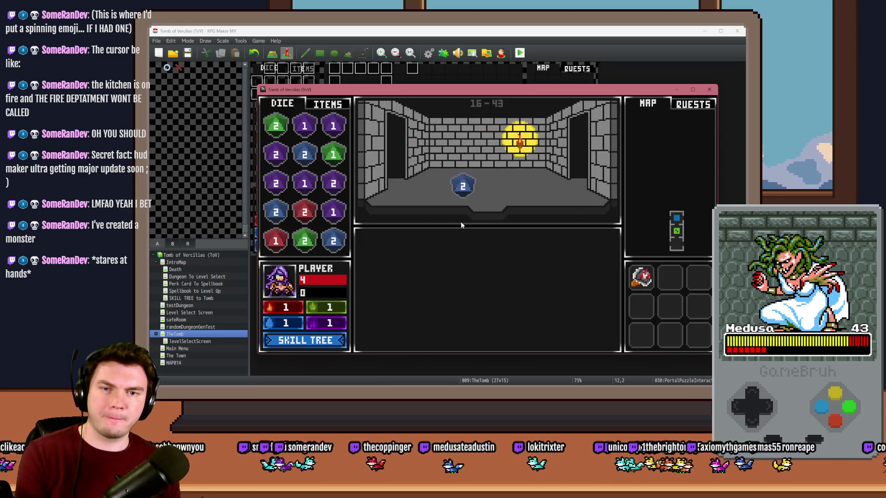
key(Left)
key(Up)
key(Up)
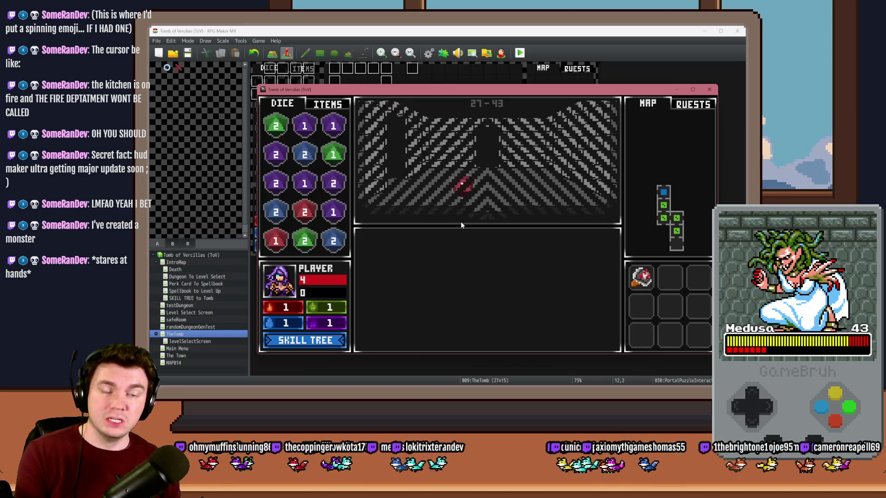
key(Up)
key(Up)
key(Up)
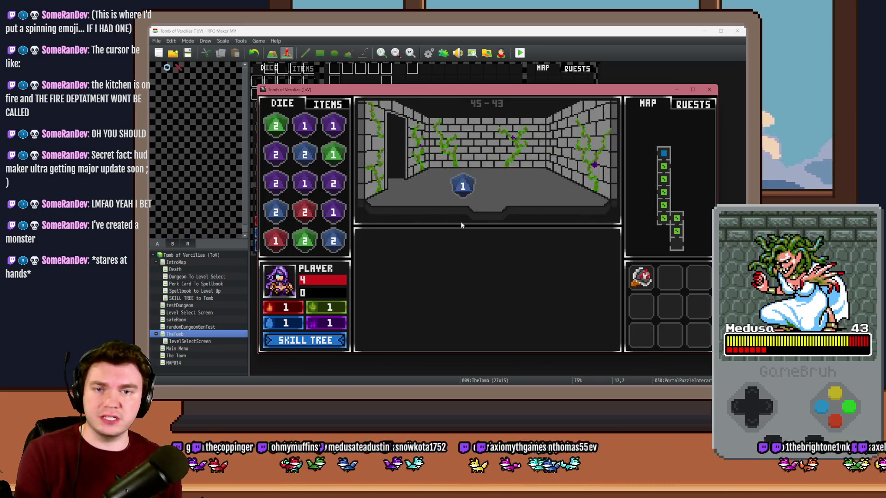
key(Left)
key(Up)
key(Up)
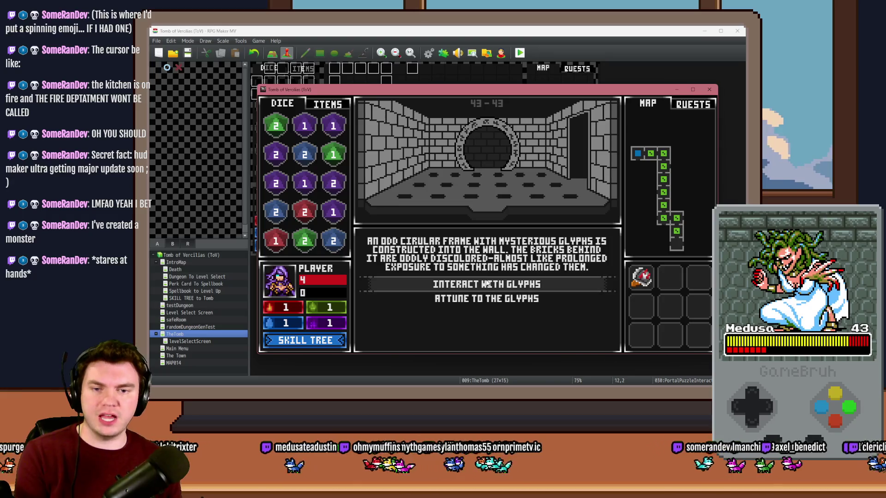
click(486, 281)
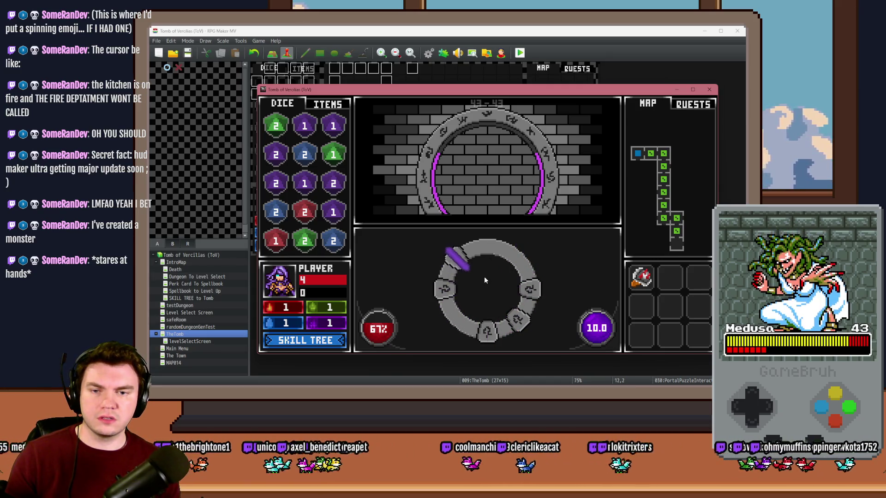
Play the ring, missing repeatedly until the readout goes negative, then close the playtest
key(space)
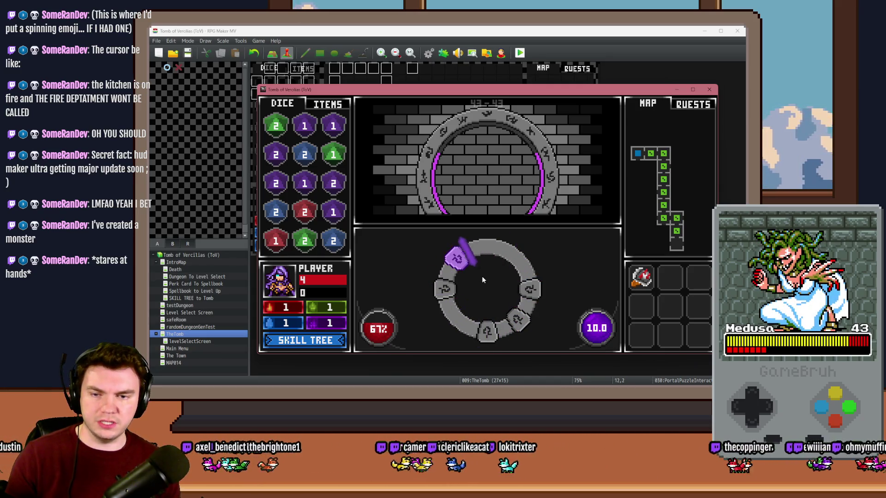
key(space)
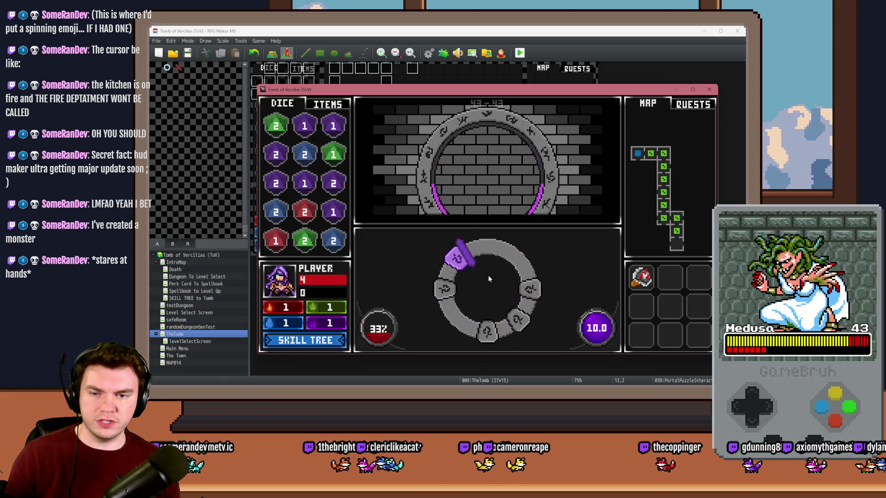
key(space)
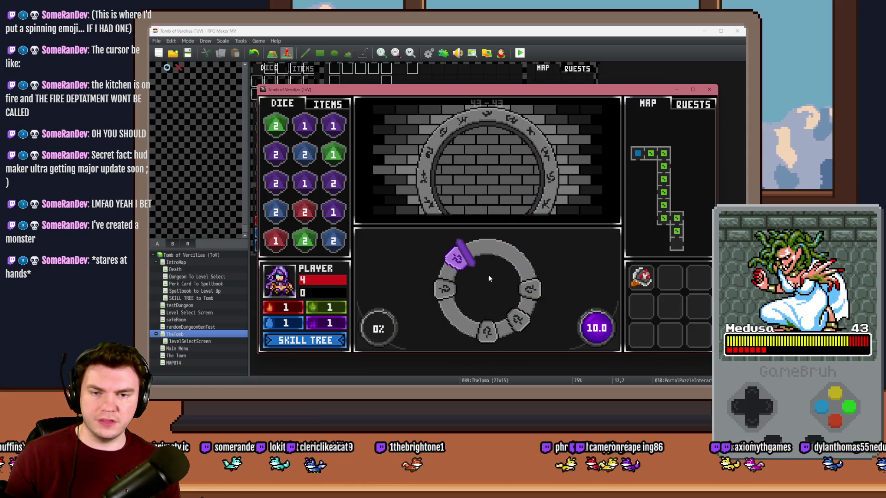
key(space)
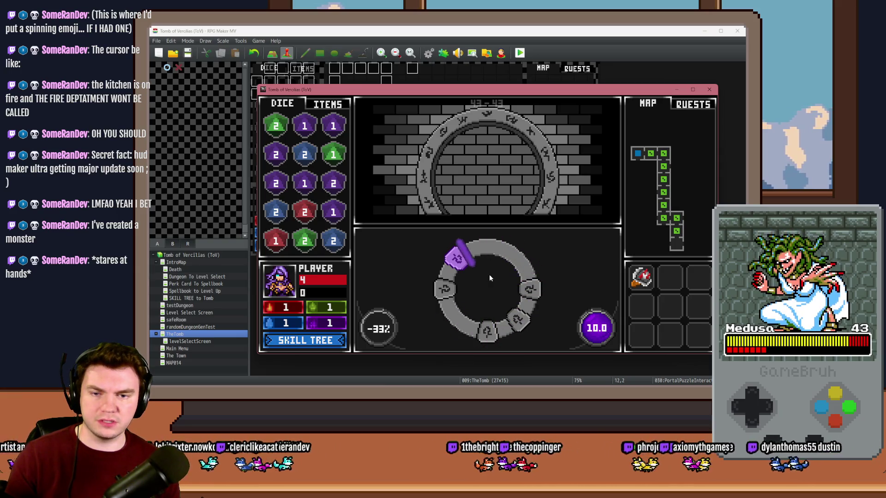
key(space)
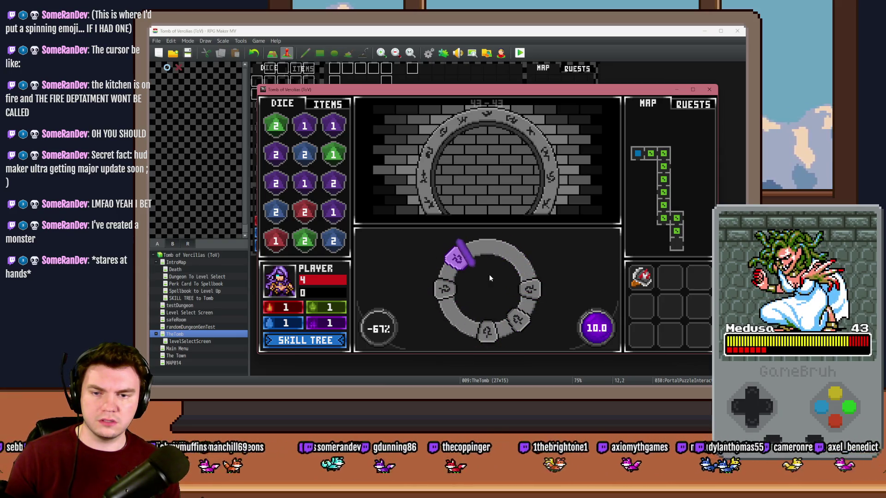
key(space)
key(space)
key(space)
key(space)
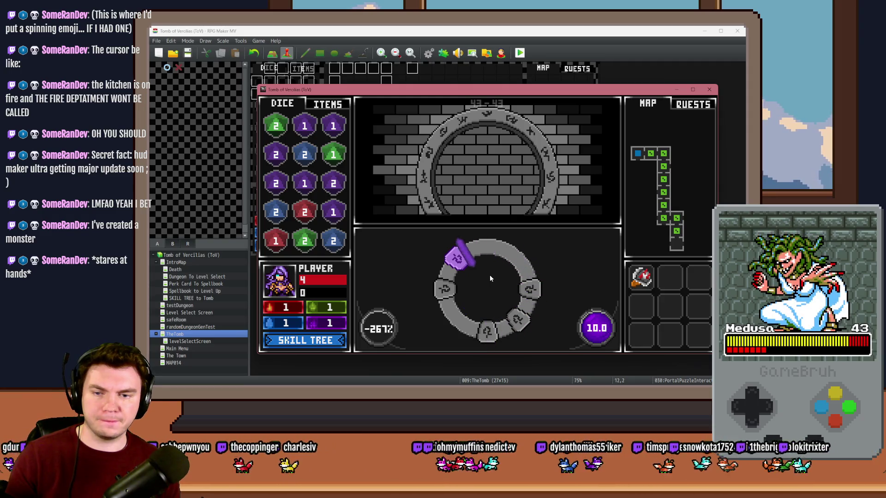
key(space)
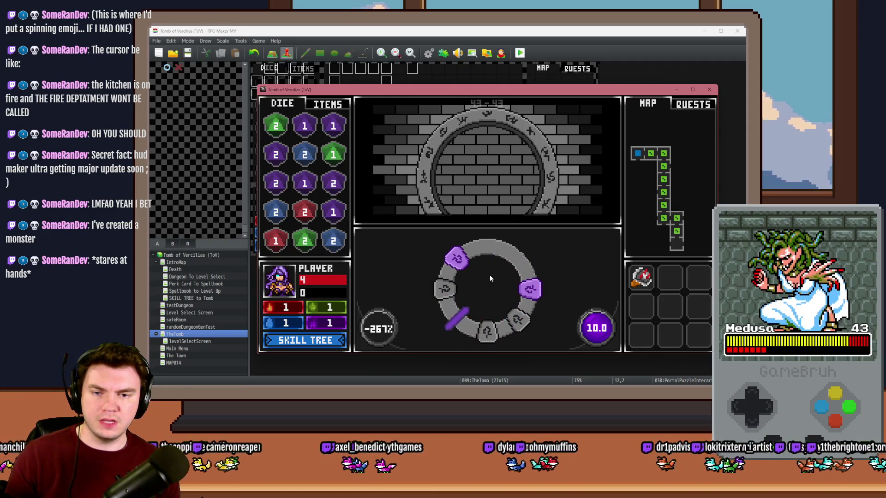
key(space)
key(space)
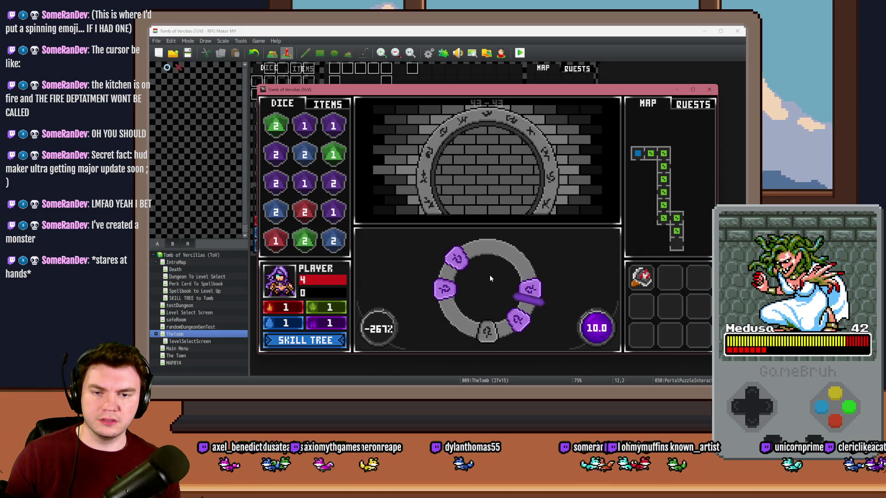
key(space)
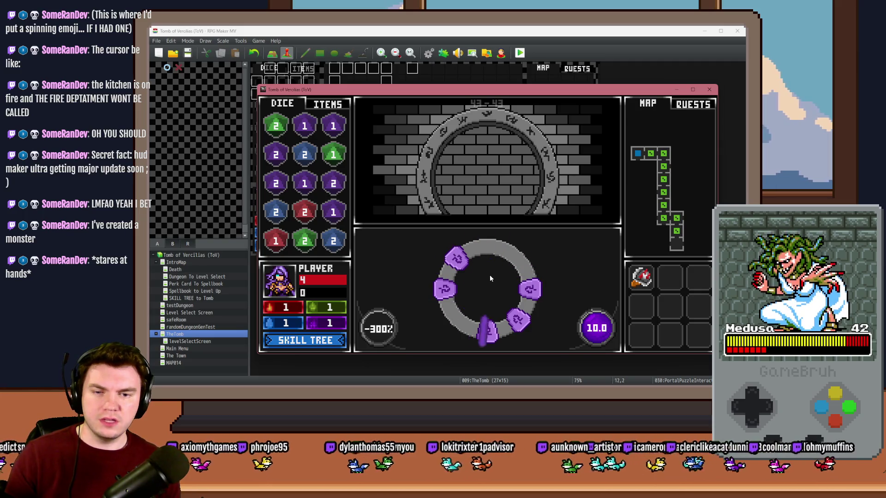
key(alt+F4)
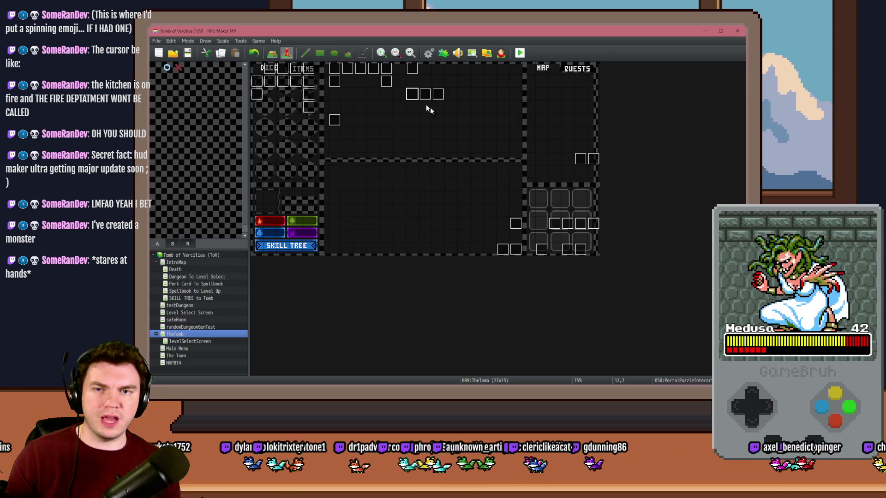
Review the glyph angle Script conditions on PortalPuzzleInteractions page 4, then close it and request a playtest
double_click(413, 95)
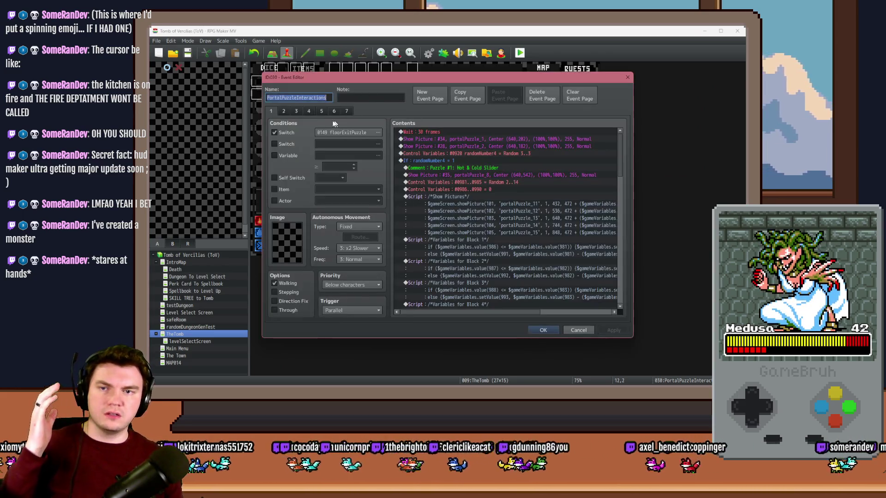
click(310, 112)
scroll(519, 217, down, 2)
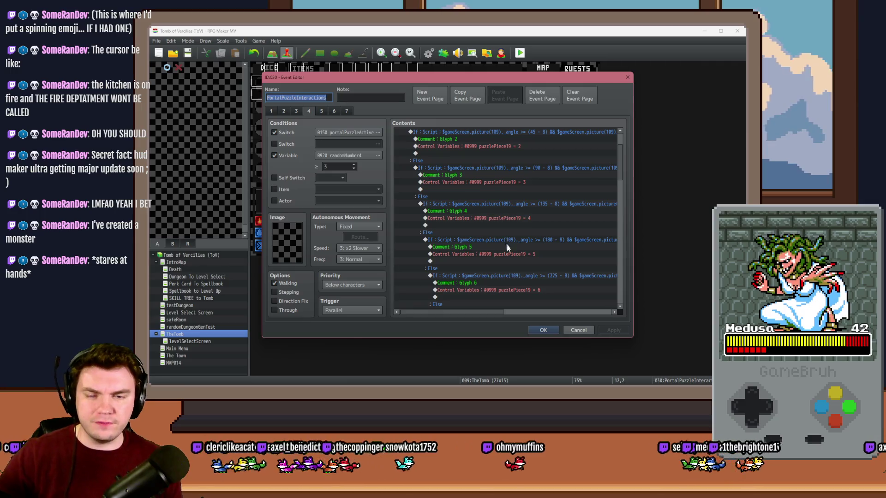
mouse_move(489, 312)
mouse_down()
mouse_move(546, 315)
mouse_move(512, 316)
mouse_move(524, 318)
mouse_up()
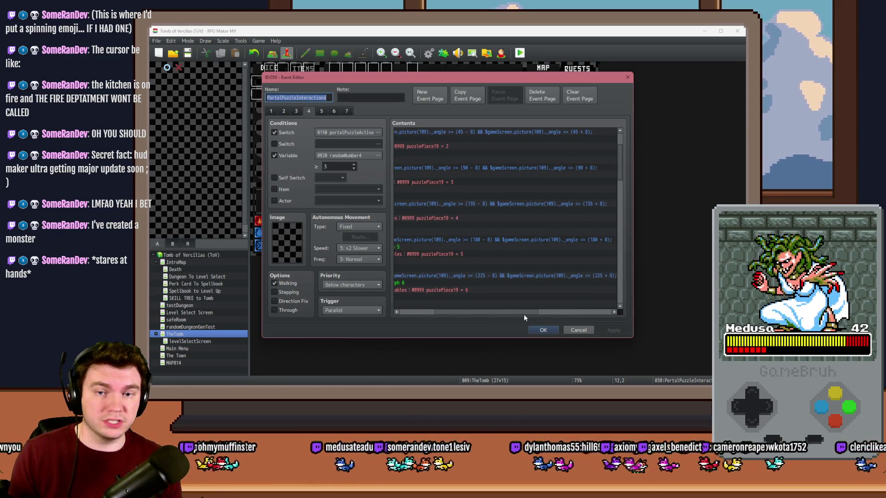
click(544, 330)
click(520, 53)
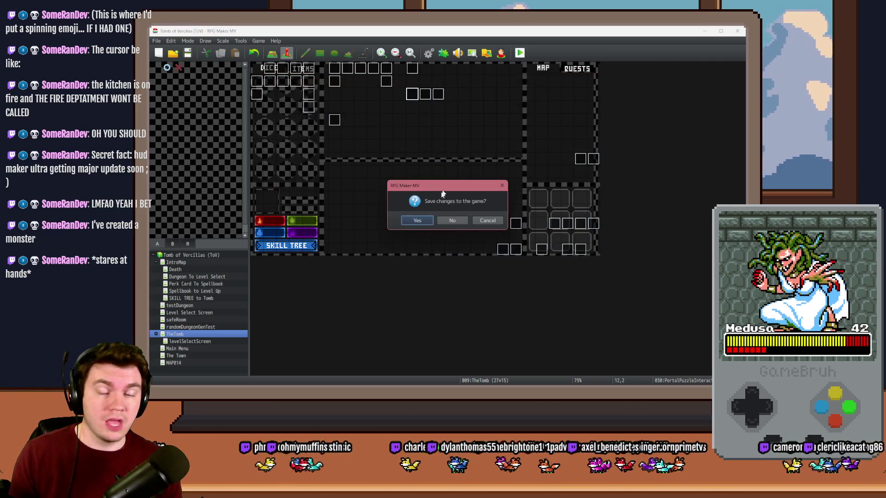
Save, pick the middle perk card, walk to the glyphs, and lock the spinning indicator
click(417, 223)
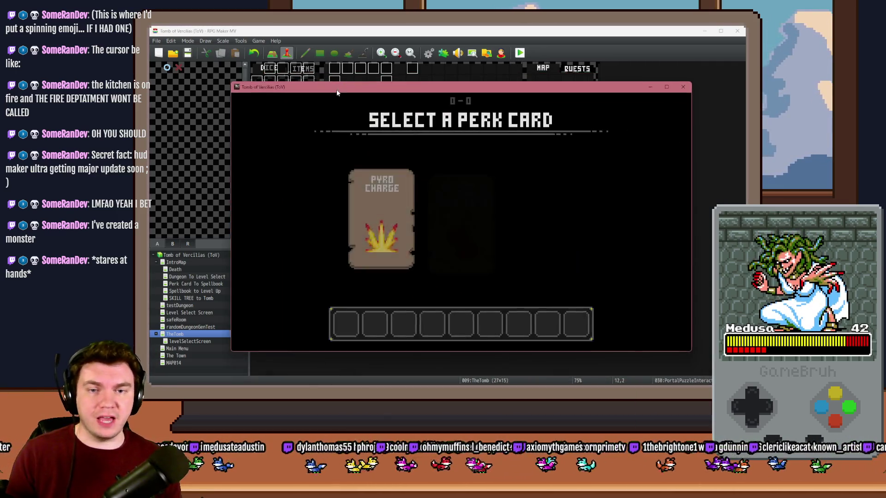
click(461, 208)
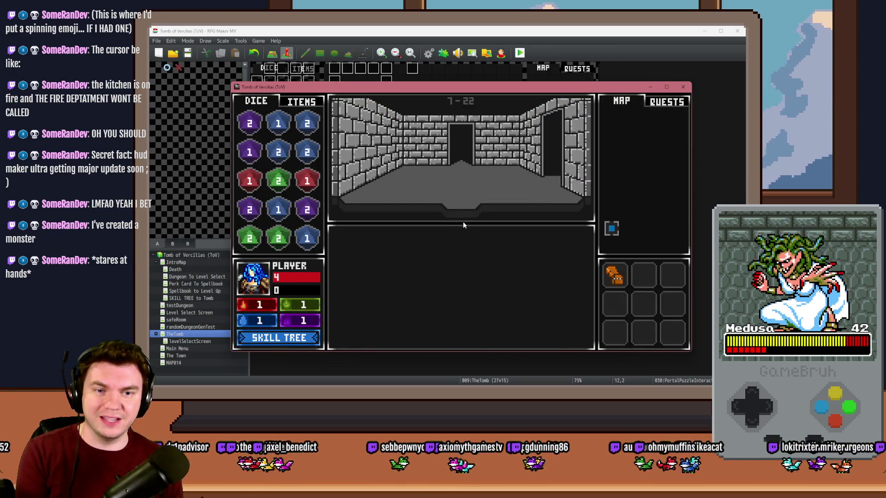
key(Up)
key(Down)
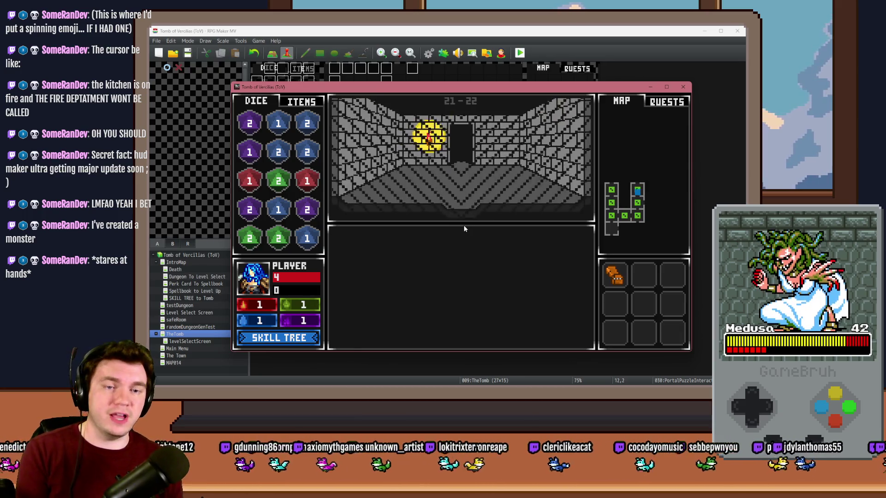
click(473, 285)
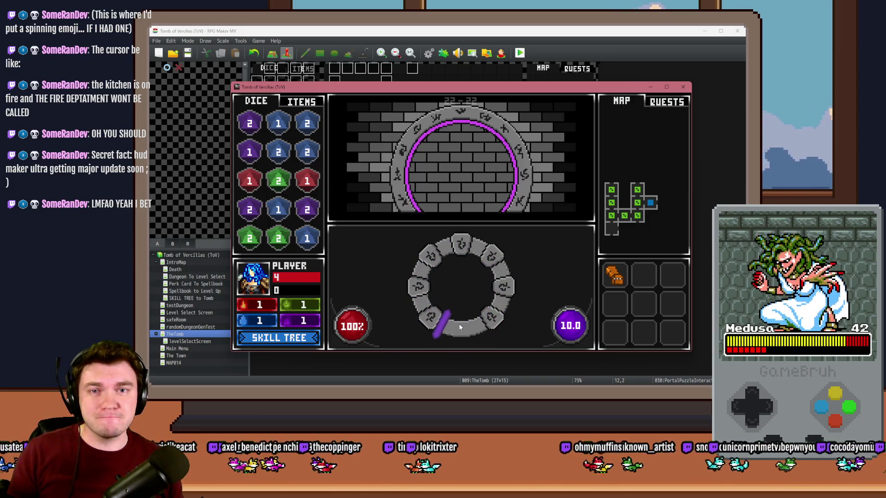
key(Return)
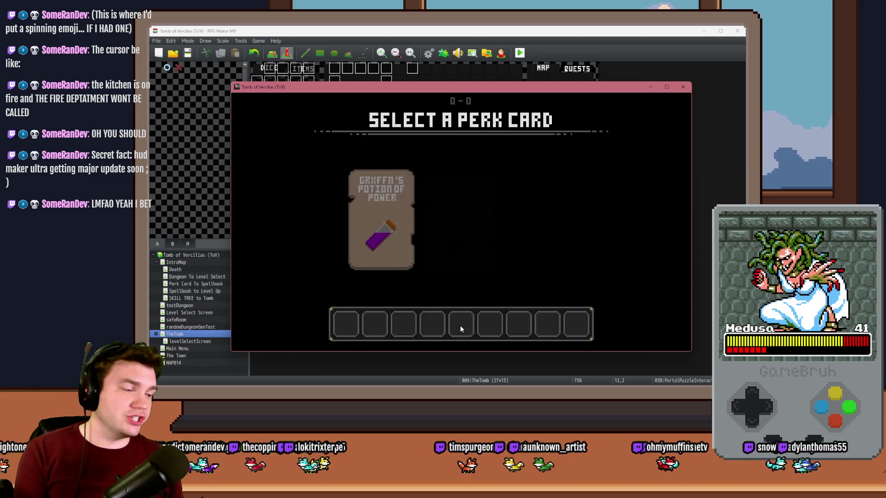
With the scroll perk, lock several glyphs, one miss dropping the gauge to 67%, then close
click(544, 225)
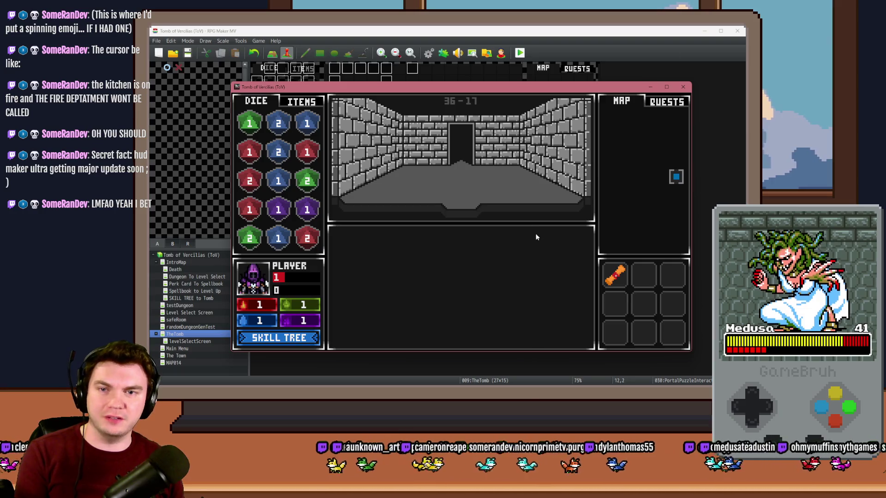
key(Up)
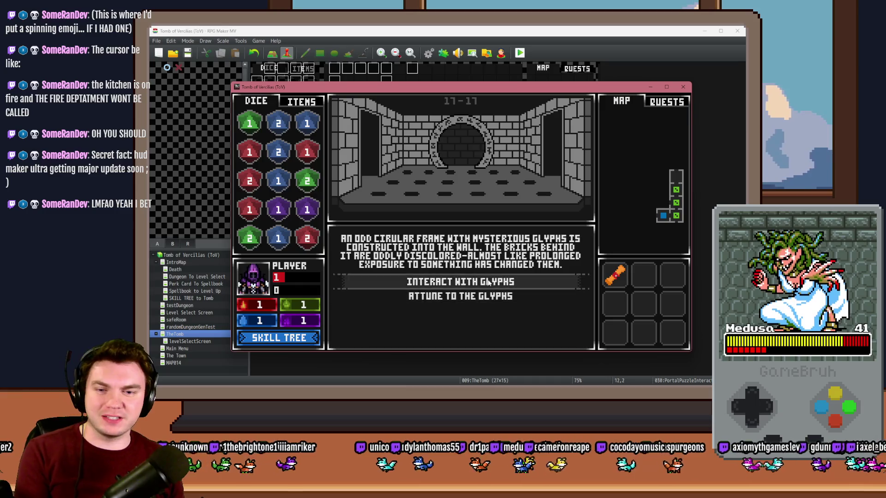
click(488, 283)
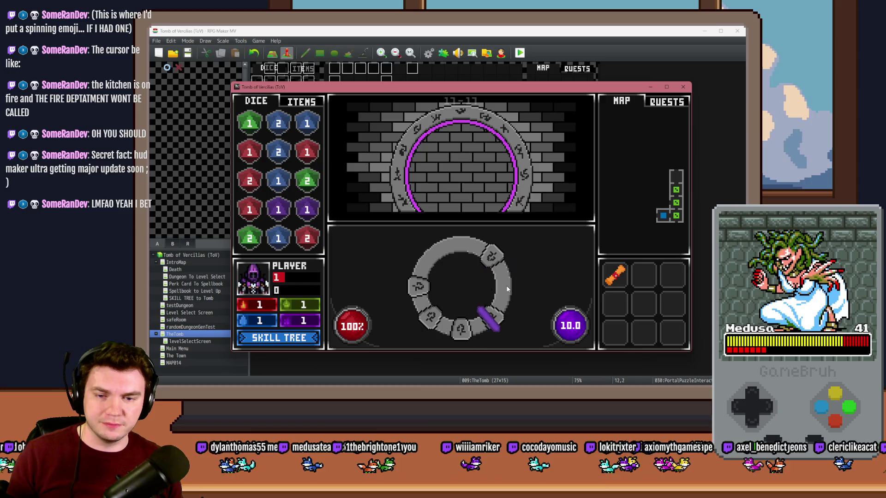
click(506, 289)
click(507, 289)
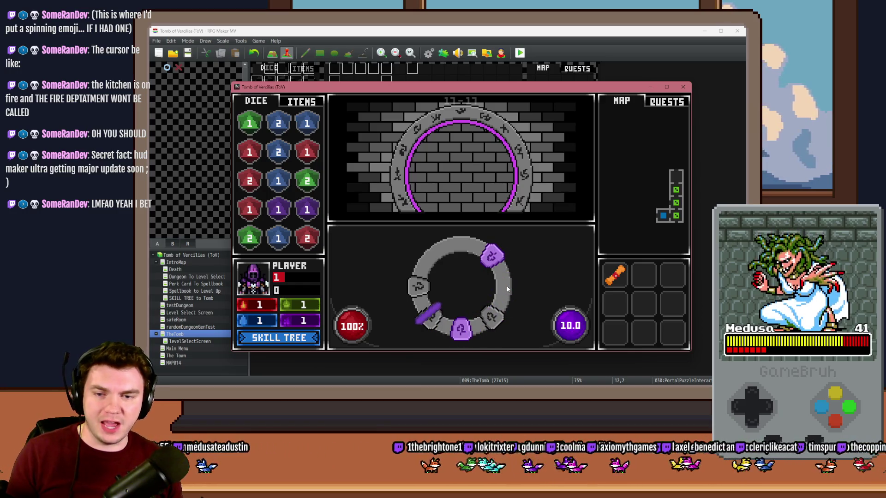
click(507, 289)
click(507, 290)
click(507, 290)
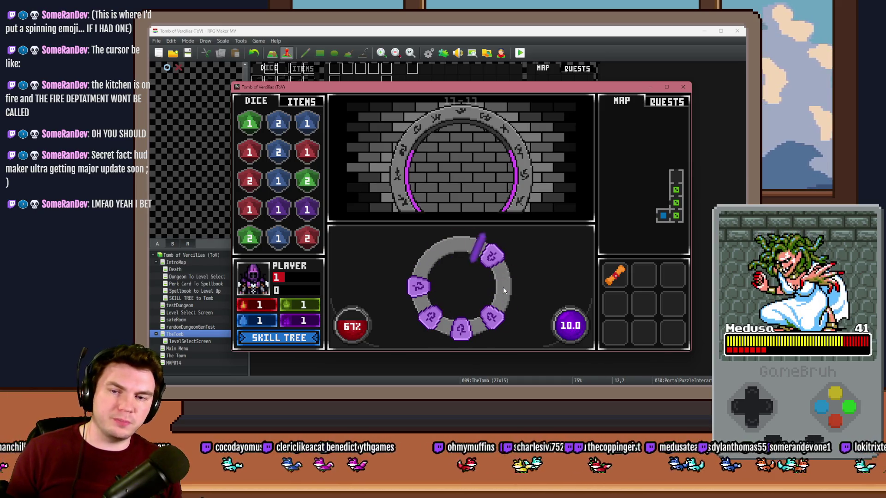
click(683, 87)
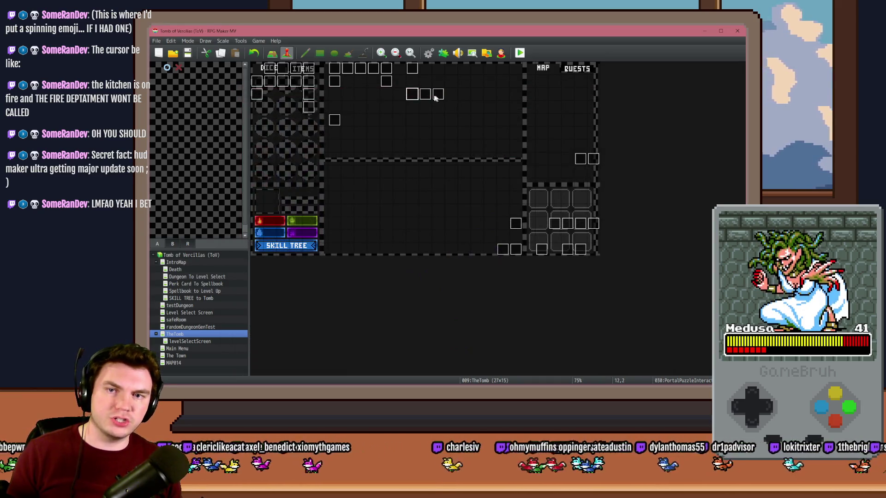
Set the PortalPuzzleTimer event's page 2 trigger to Parallel and save the event
double_click(425, 94)
click(440, 97)
key(Escape)
double_click(439, 96)
click(284, 111)
click(341, 310)
click(343, 350)
click(543, 330)
Save and playtest with the potion perk, interact with the glyphs until the ring dissolves, then close
click(520, 52)
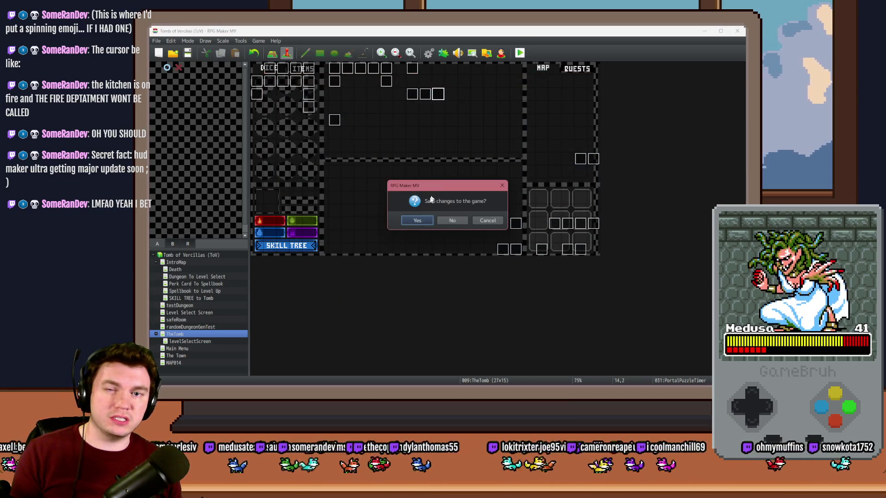
click(419, 219)
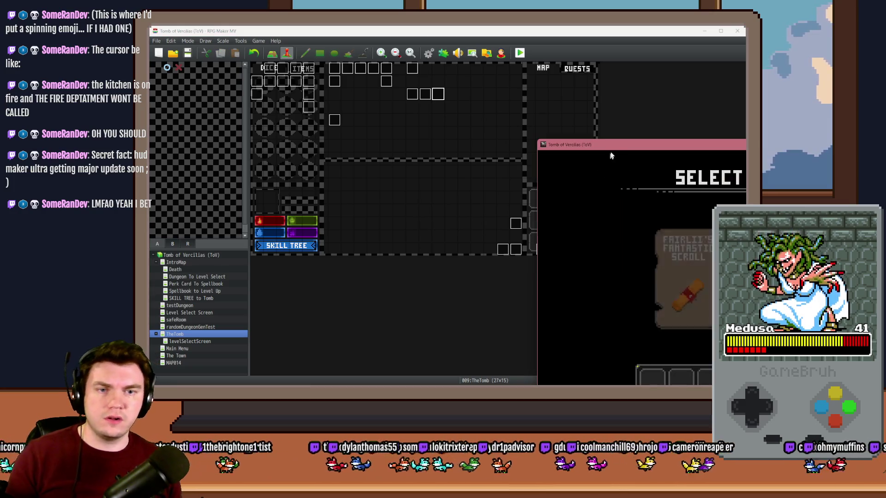
click(453, 204)
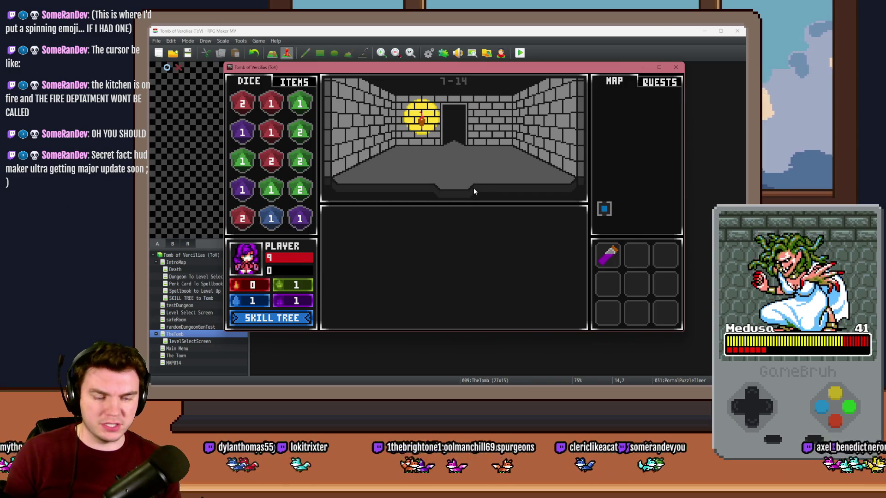
key(Up)
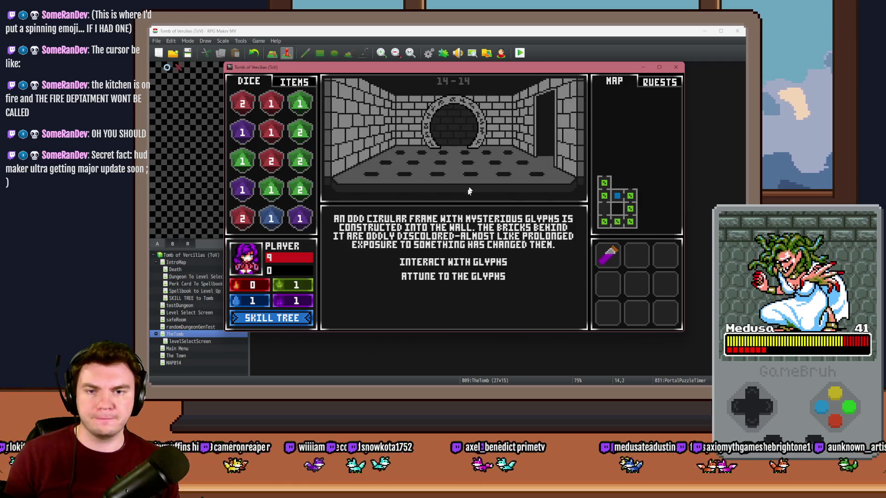
click(460, 262)
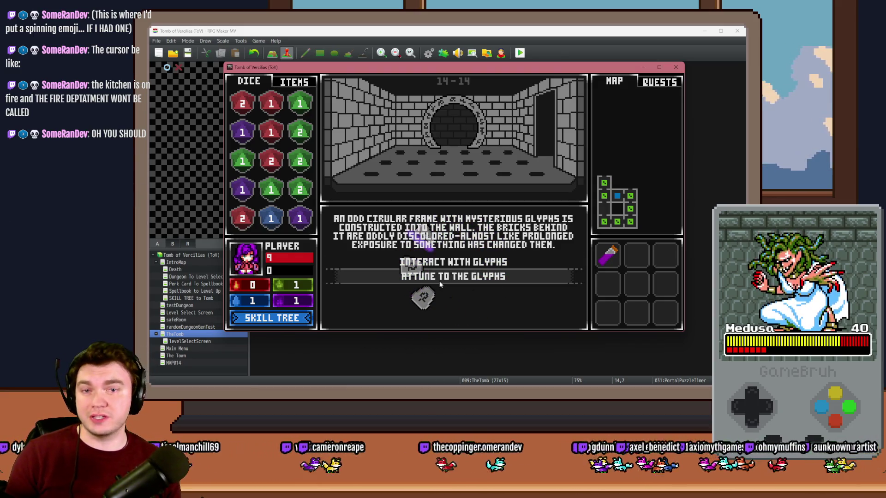
click(451, 275)
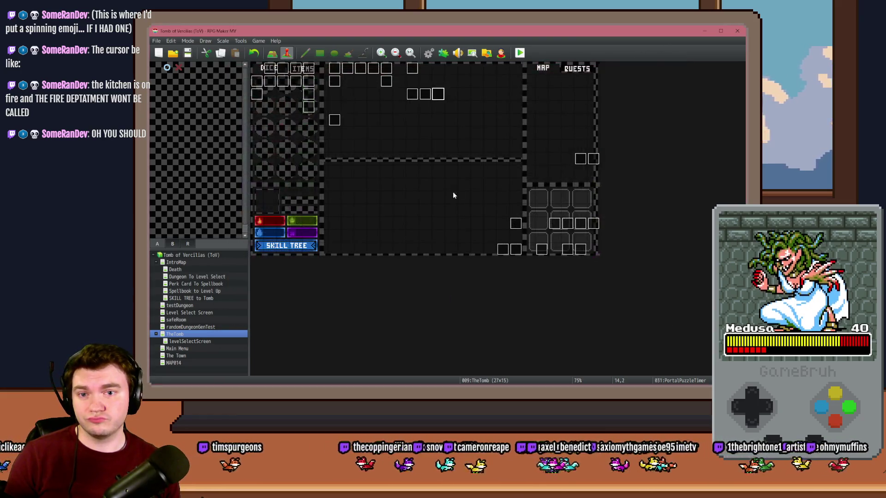
Delete the erasePicture(102)–(105) lines from the first script command on PortalPuzzleTimer's page 4
double_click(438, 95)
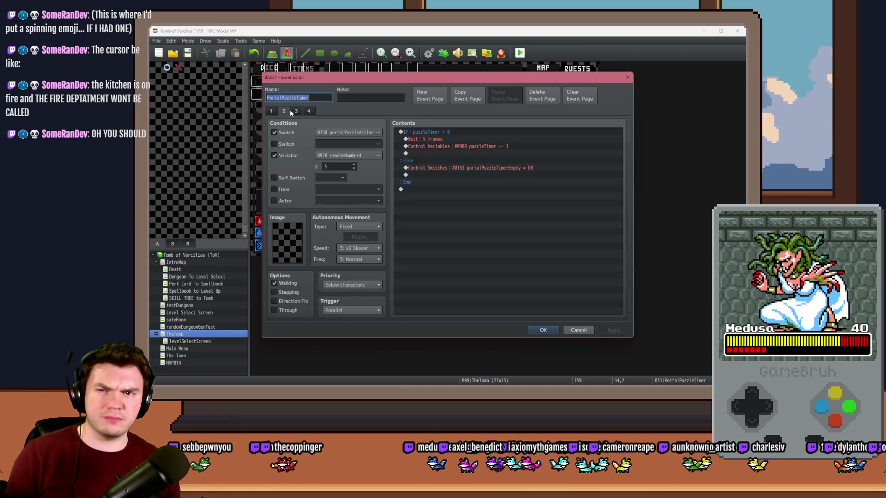
click(296, 111)
click(308, 111)
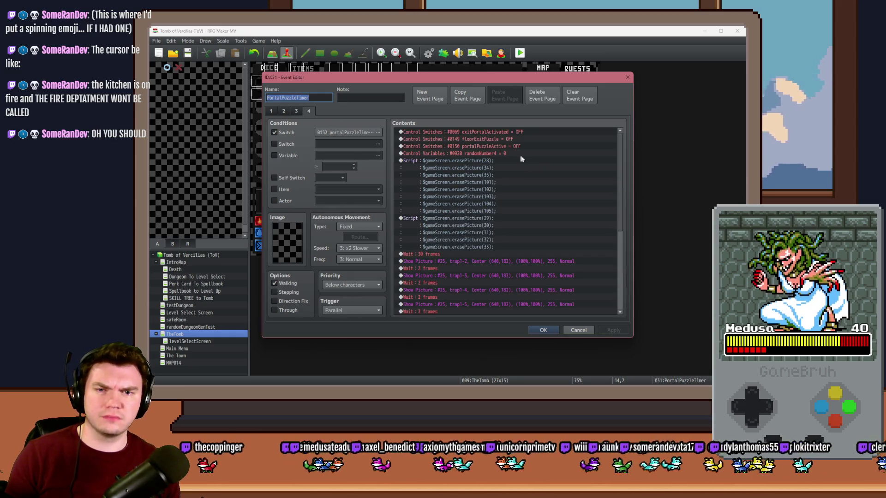
click(492, 169)
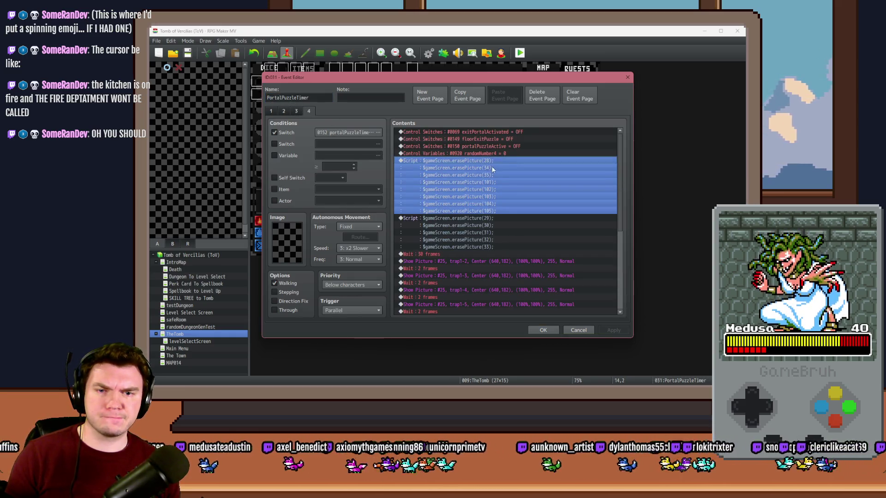
double_click(497, 201)
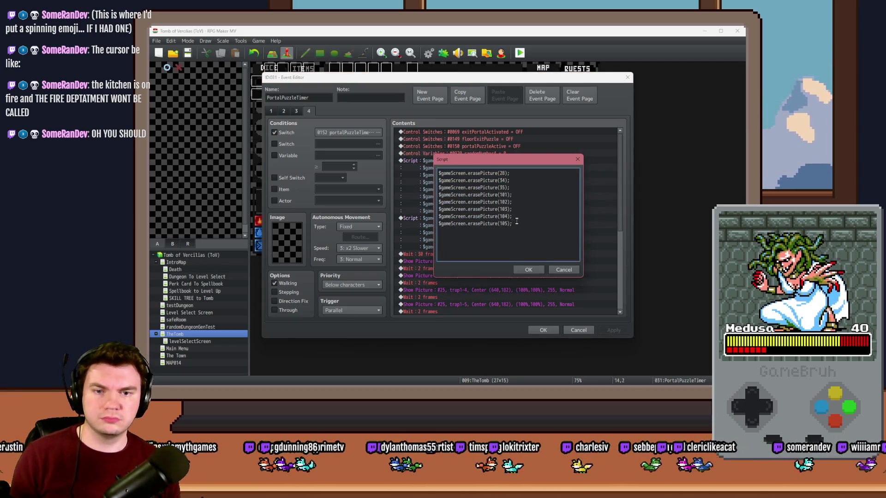
drag(513, 224, 445, 203)
key(Delete)
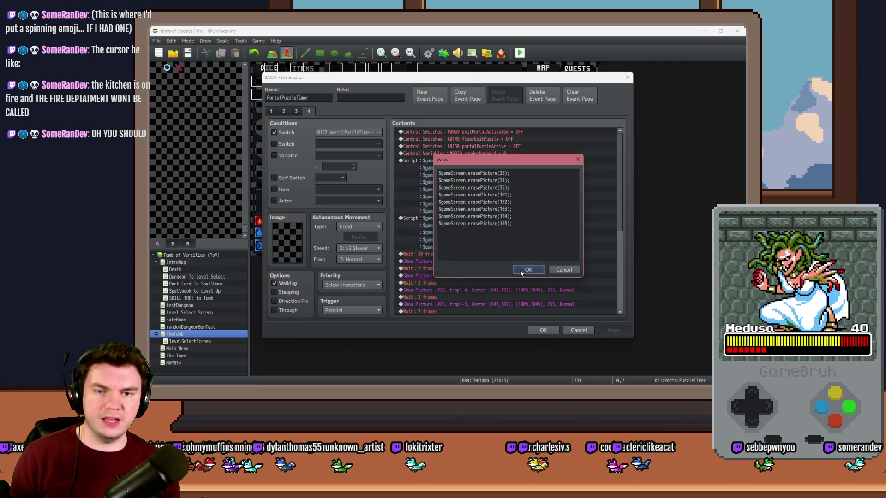
click(520, 269)
Paste erase lines into the second script command, drop the extra erasePicture(105) line, apply and save
double_click(481, 223)
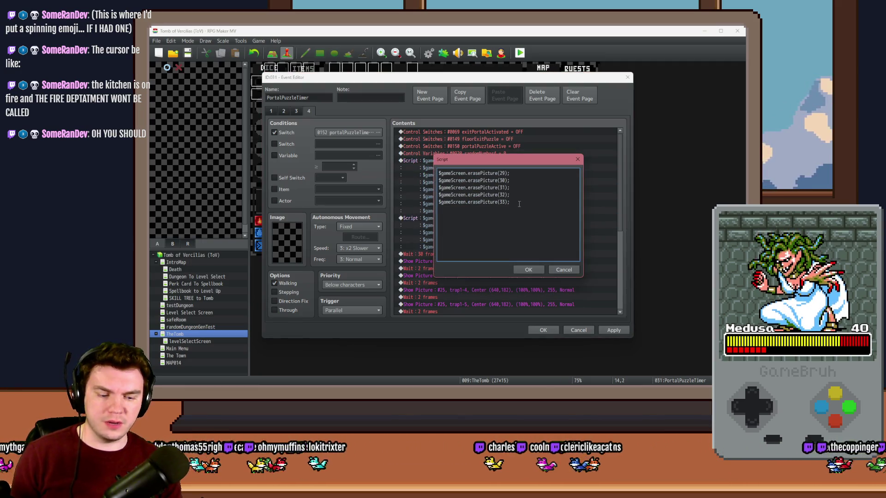
text($gameScreen.erasePicture(101); $gameScreen.erasePicture(102); $gameScreen.erasePicture(103); $gameScreen.erasePicture(104); $gameScreen.erasePicture(105);)
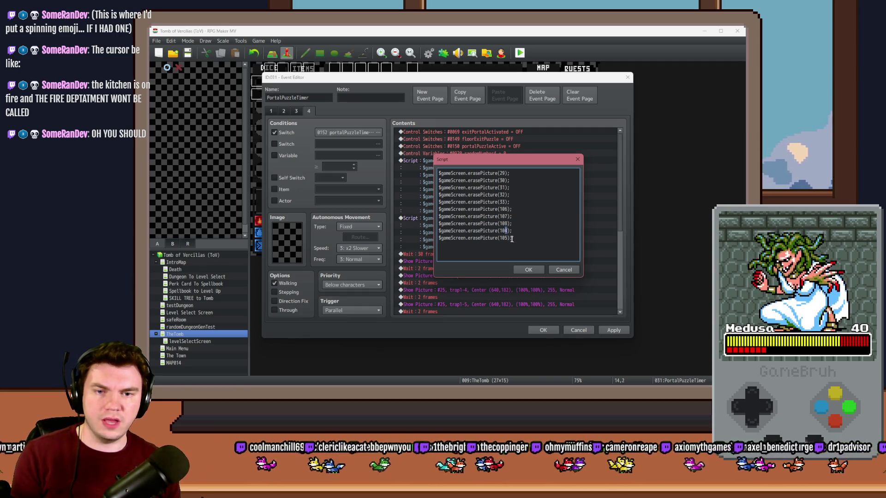
drag(513, 238, 437, 238)
key(BackSpace)
key(BackSpace)
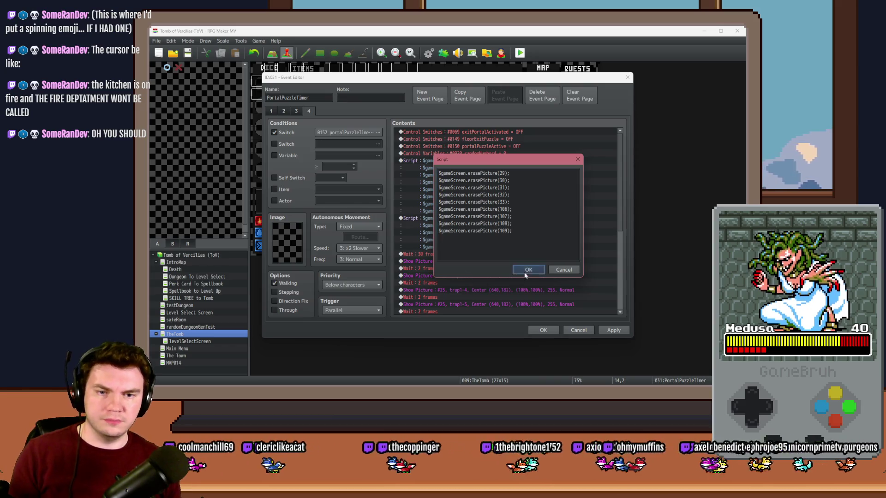
click(528, 269)
click(613, 331)
click(579, 330)
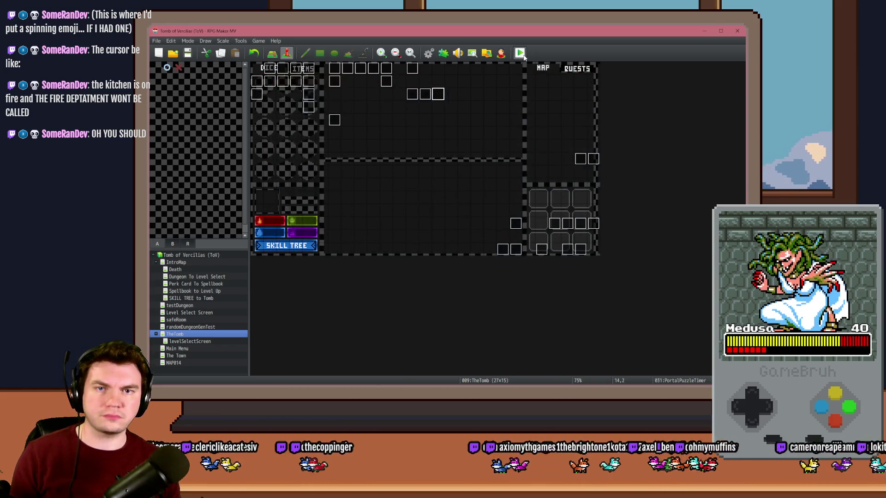
click(413, 221)
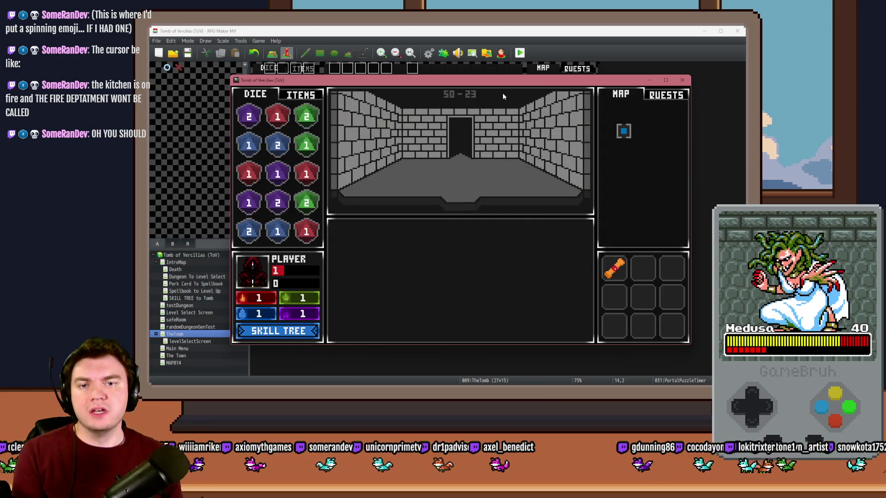
Walk up through the dungeon rooms to the glyph wall and start the attunement puzzle
key(Up)
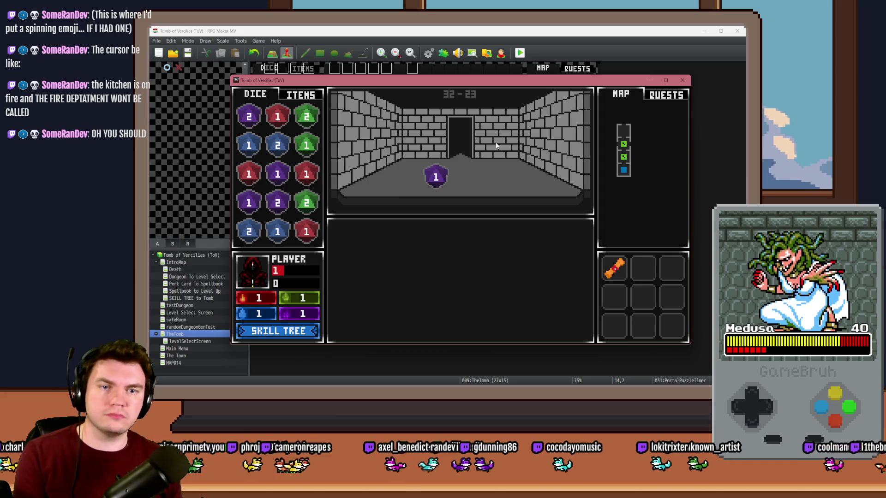
key(Up)
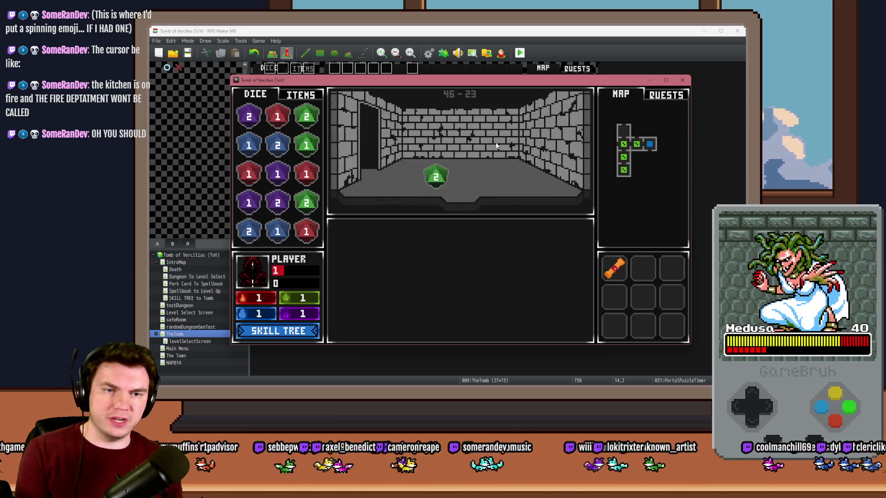
key(Up)
key(Up)
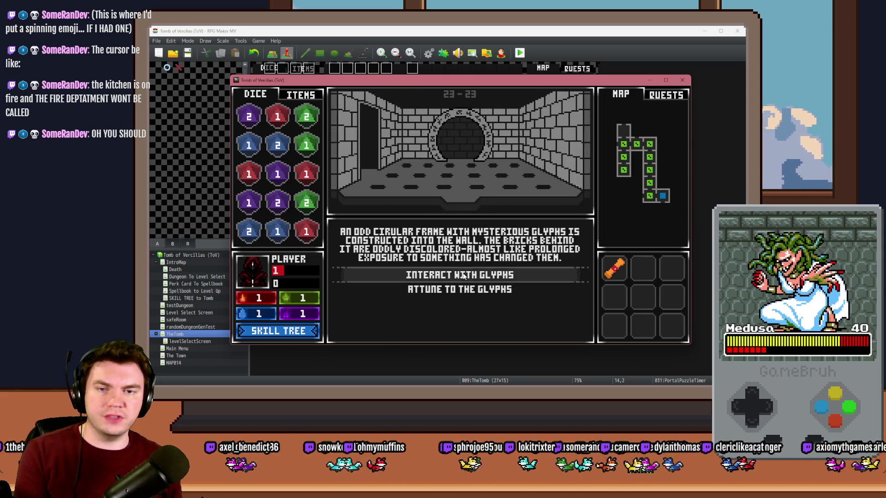
click(463, 276)
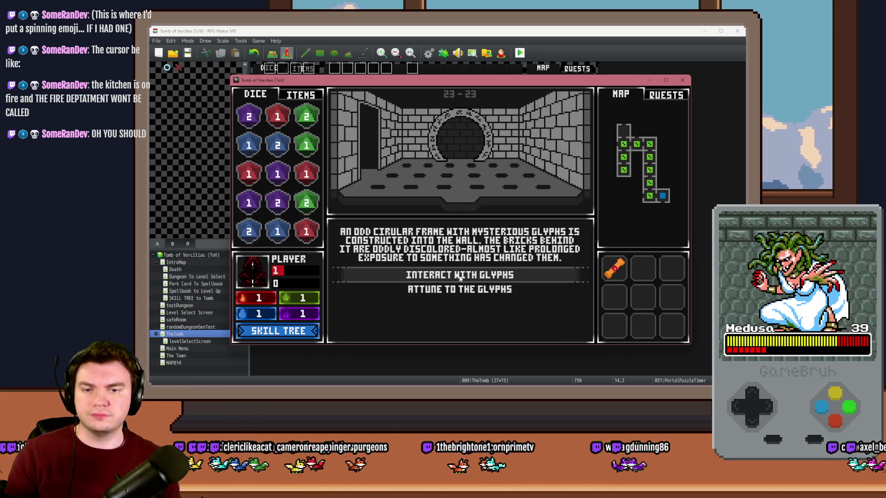
Attempt the glyph ring, locking in the left, right, upper-left and upper-right glyphs
click(459, 275)
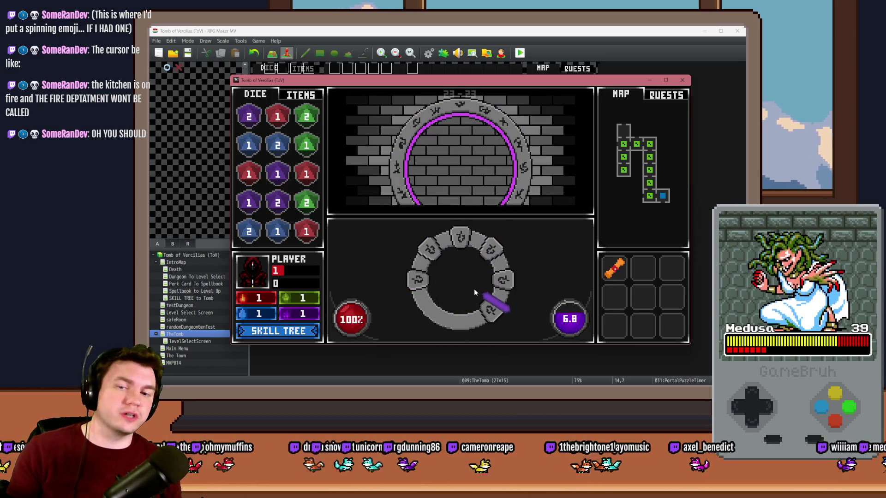
click(458, 278)
click(458, 278)
click(459, 278)
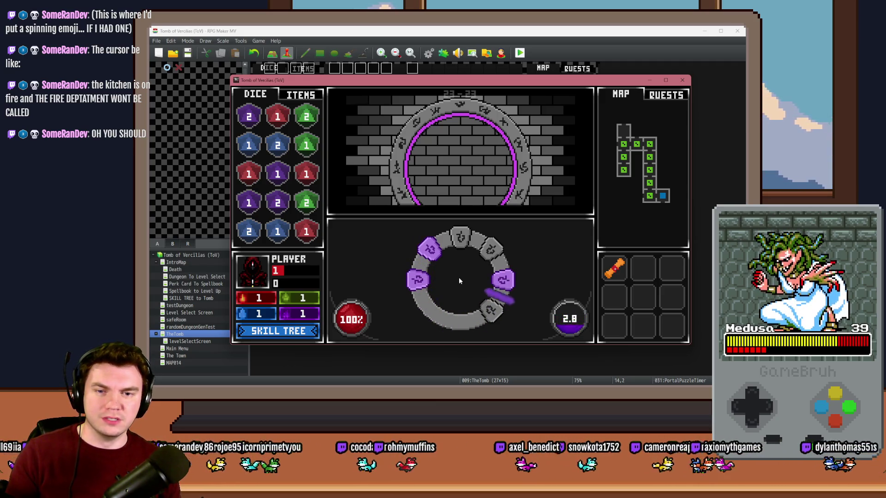
click(459, 278)
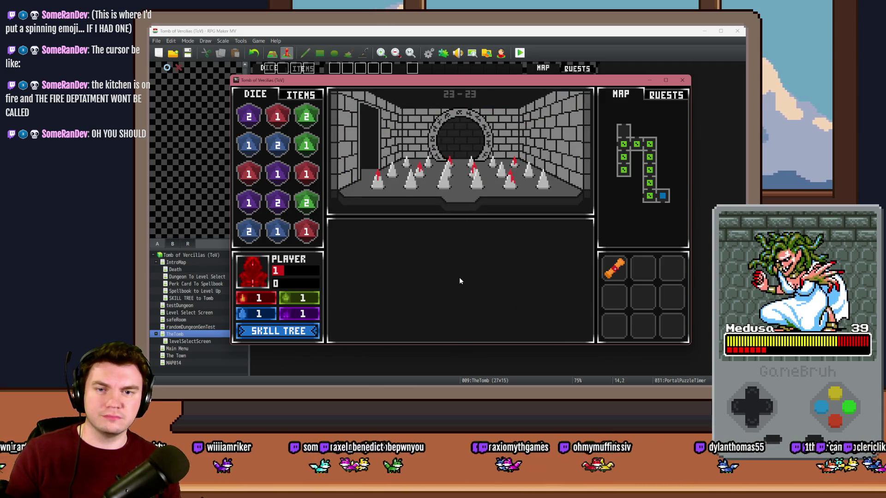
Retry the puzzle, locking in the lower-left, upper-right, top and right glyphs
click(460, 279)
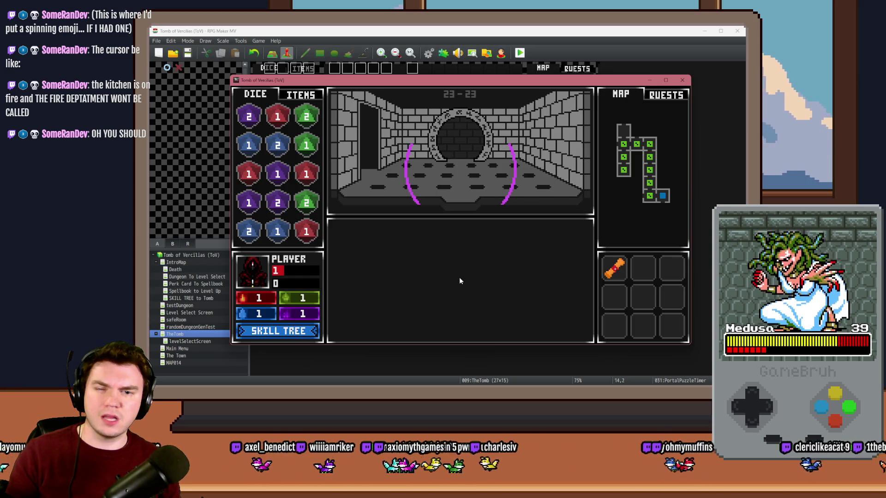
click(460, 278)
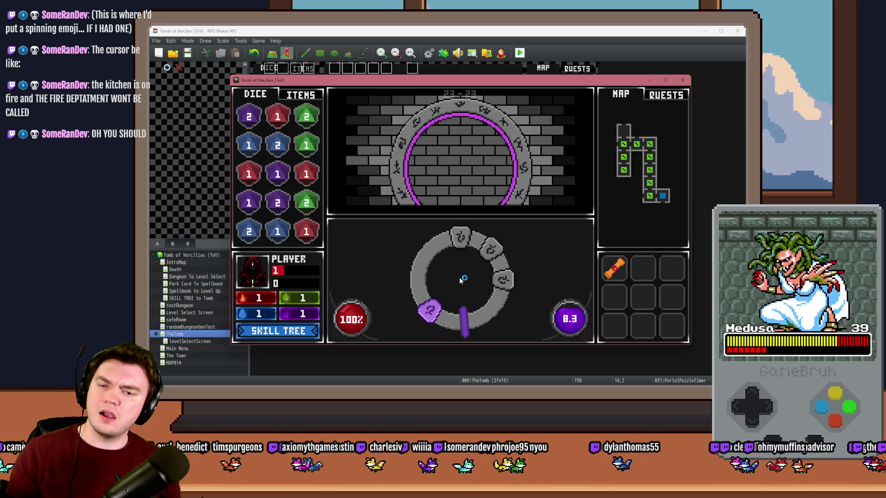
click(459, 278)
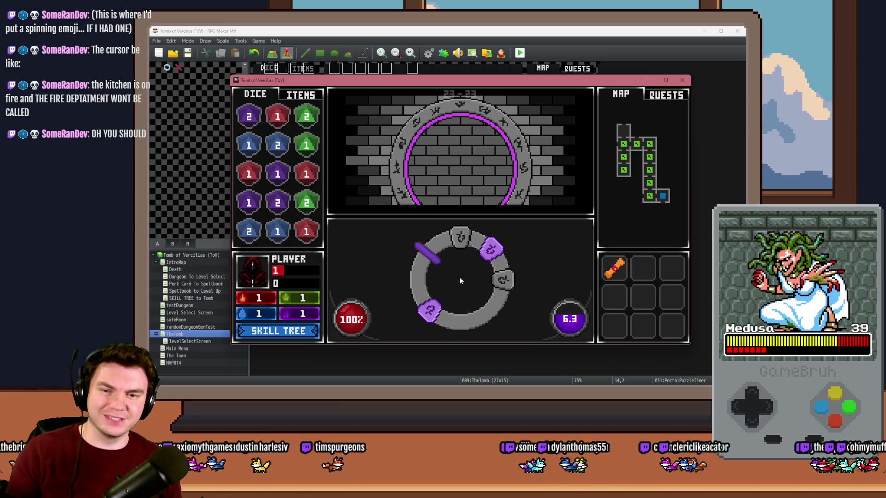
click(459, 278)
click(460, 278)
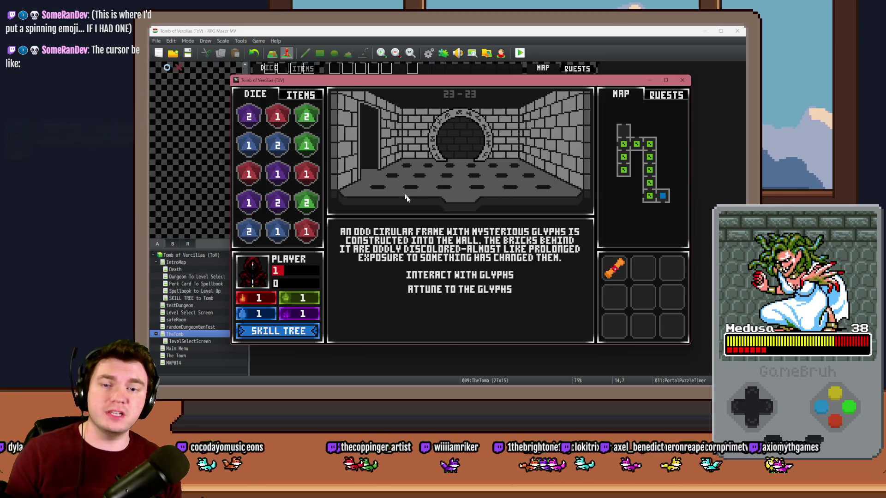
Try the glyph puzzle again, clicking to lock the left, upper-right and upper-left glyphs
click(469, 290)
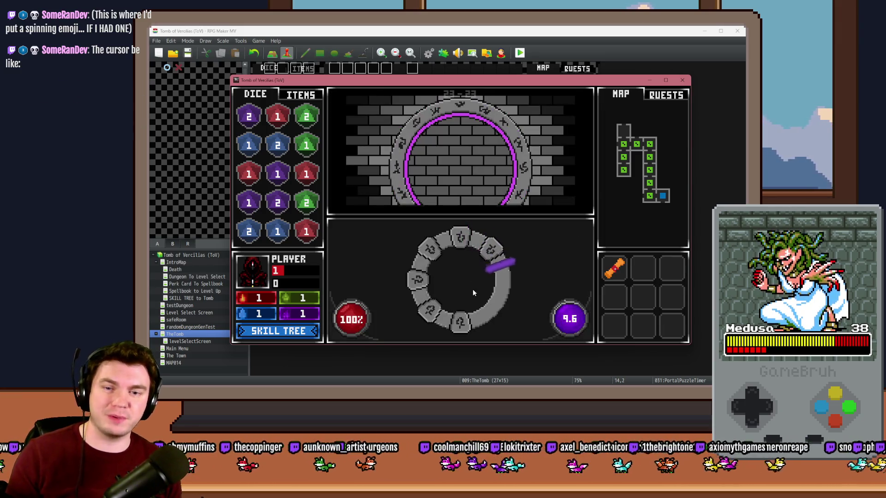
click(498, 297)
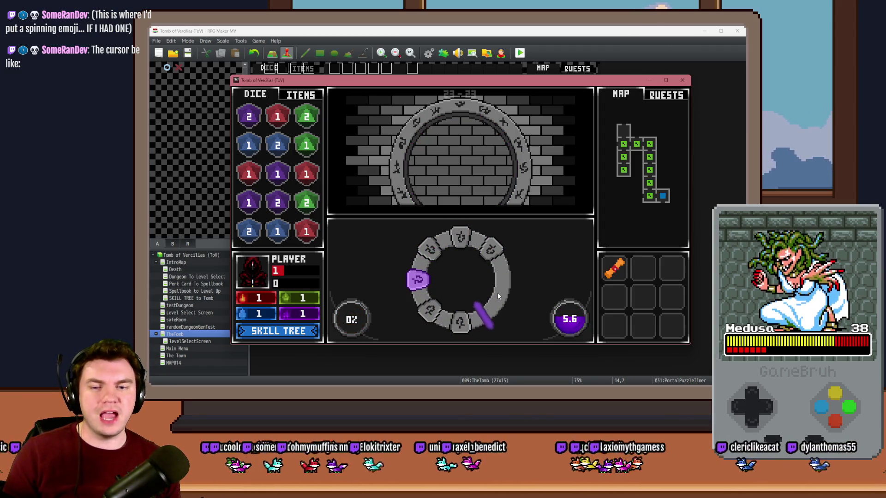
click(498, 293)
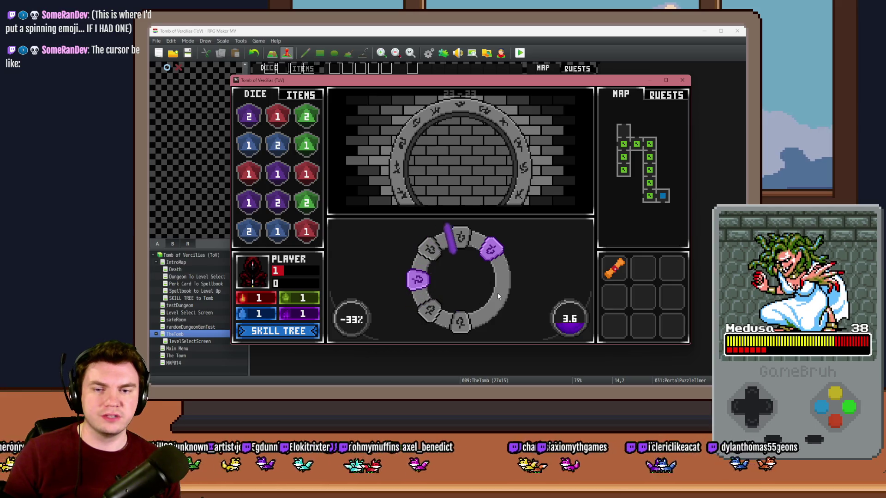
click(498, 292)
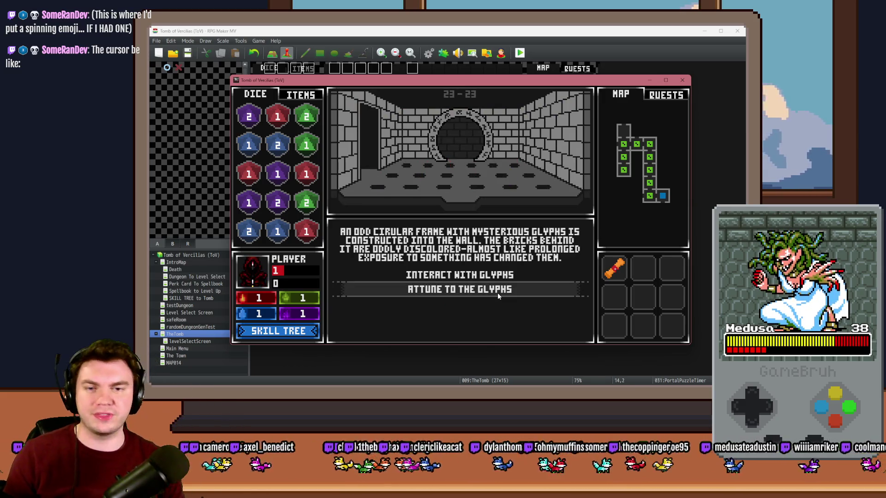
Attune once more using the space key on left, top-left, right, top-right and bottom-right glyphs, then return to the editor
click(500, 290)
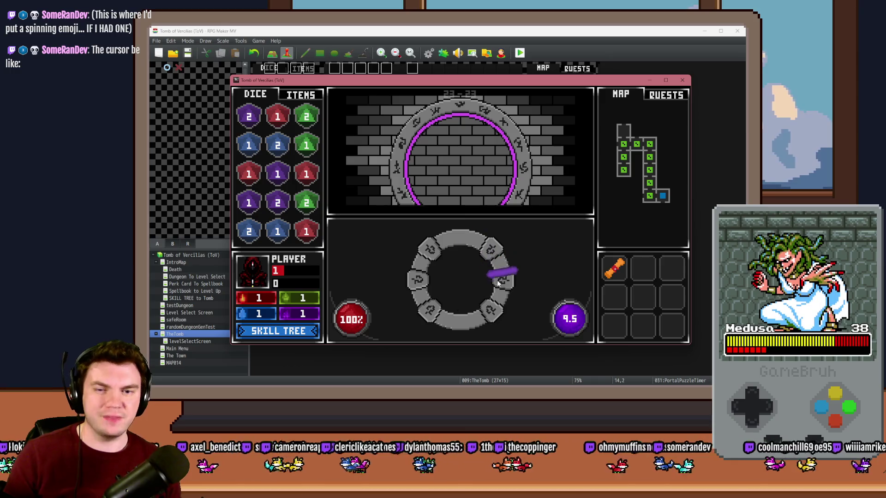
key(space)
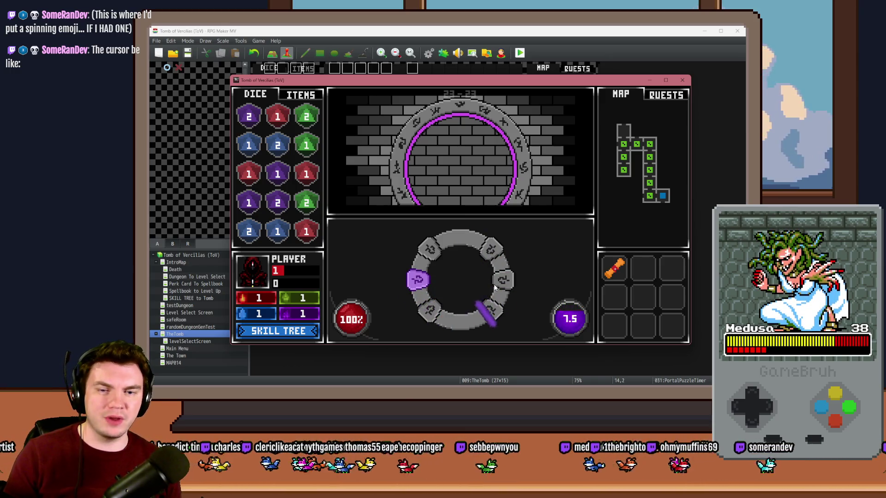
key(space)
key(space)
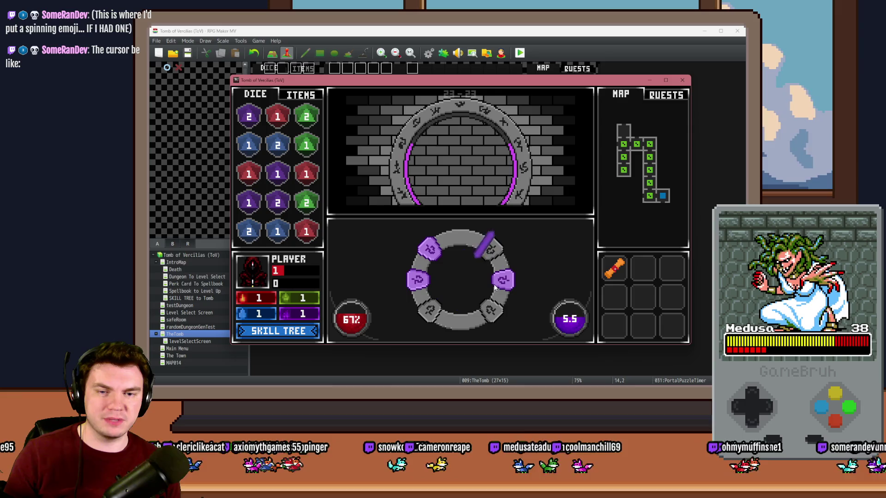
key(space)
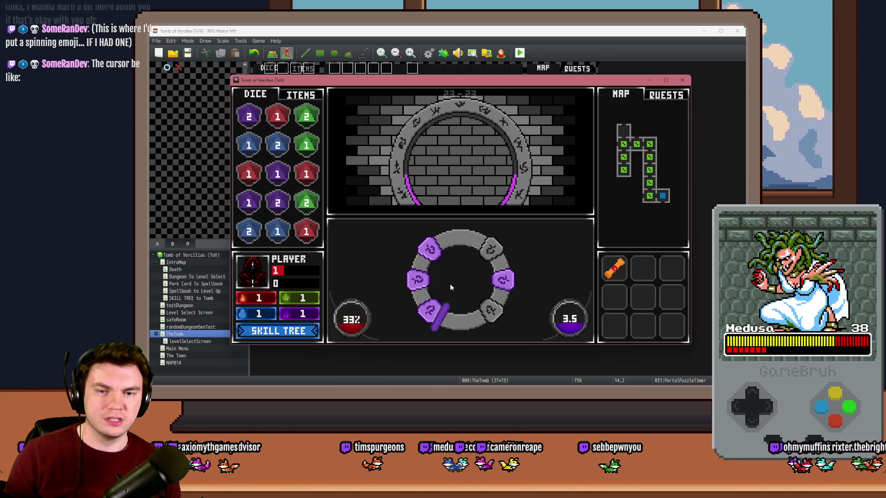
key(space)
key(space)
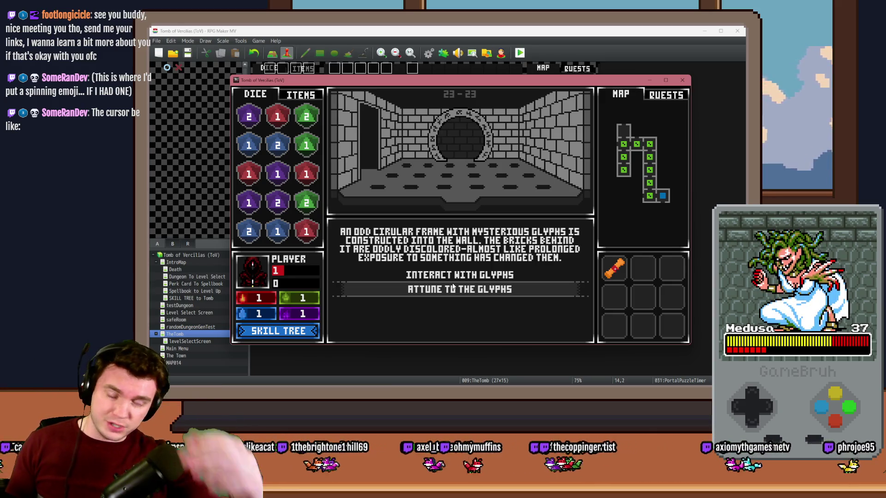
click(314, 38)
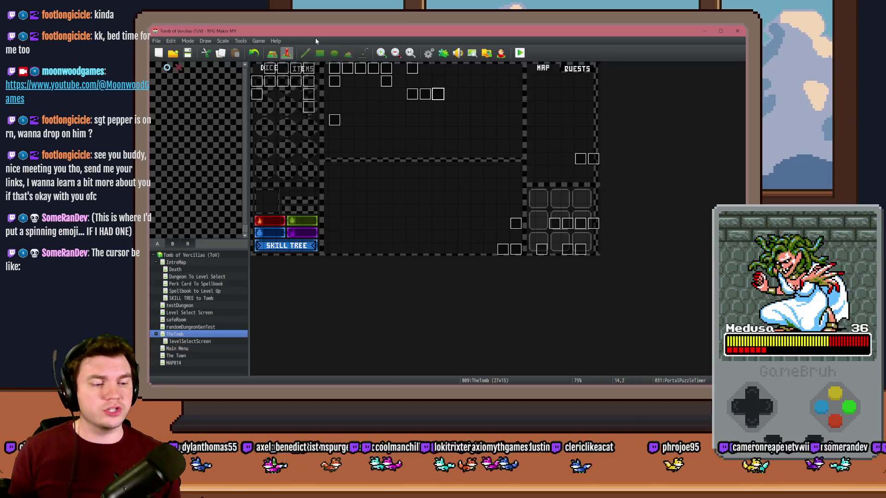